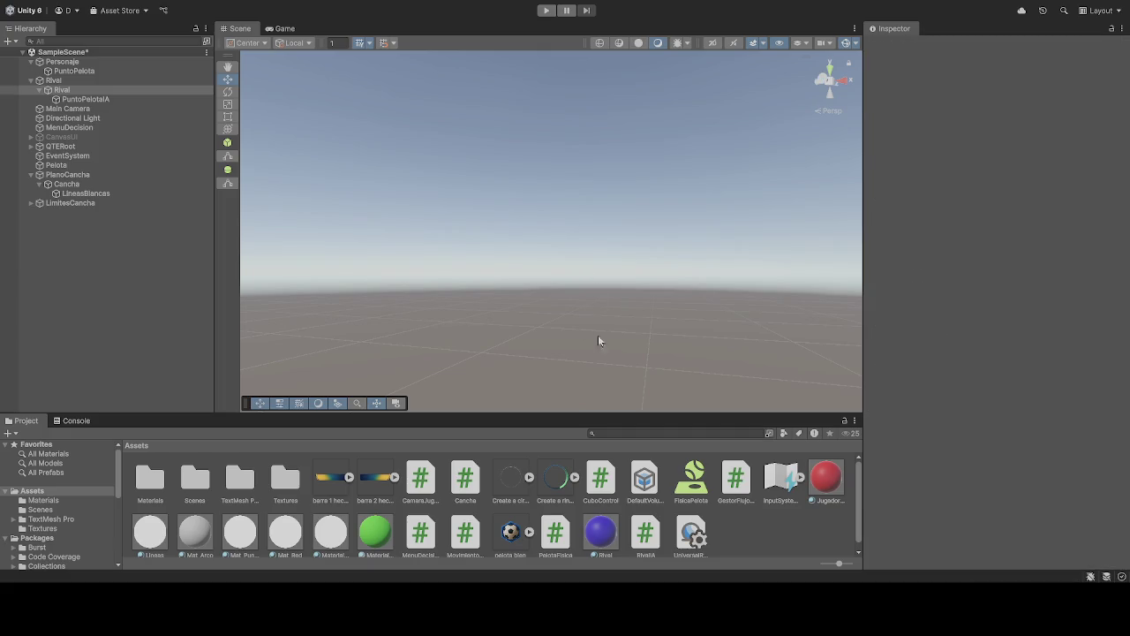
Step: Select Rival, check its Rival IA script with Fuerza Pateo 12, and start Play mode
left_click(66, 90)
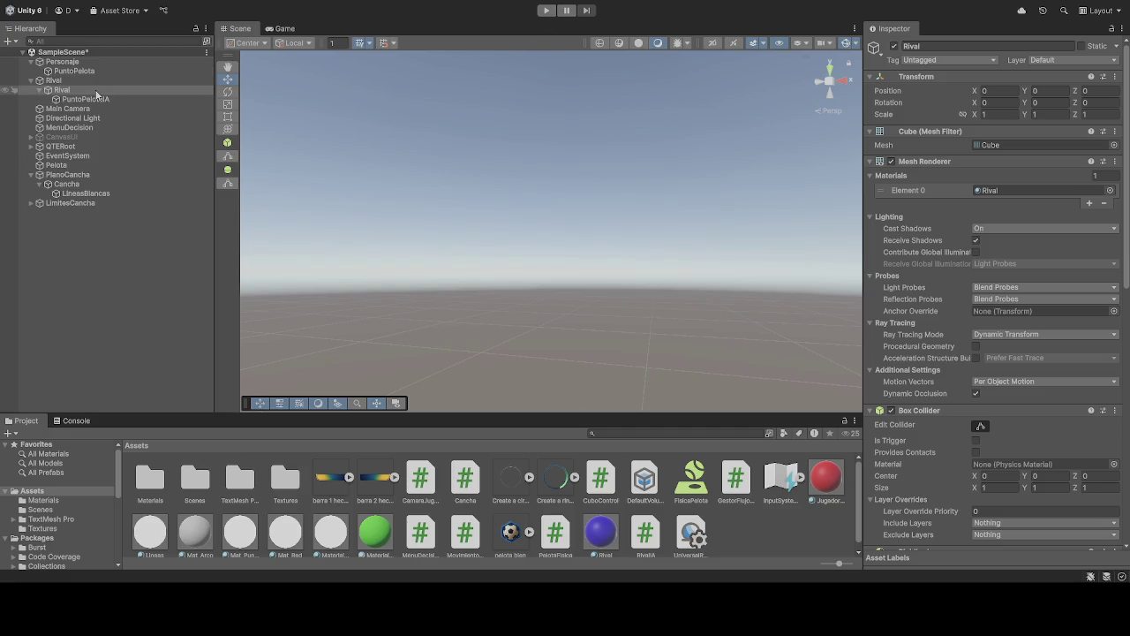
scroll(957, 376, "down", 4)
scroll(956, 369, "down", 5)
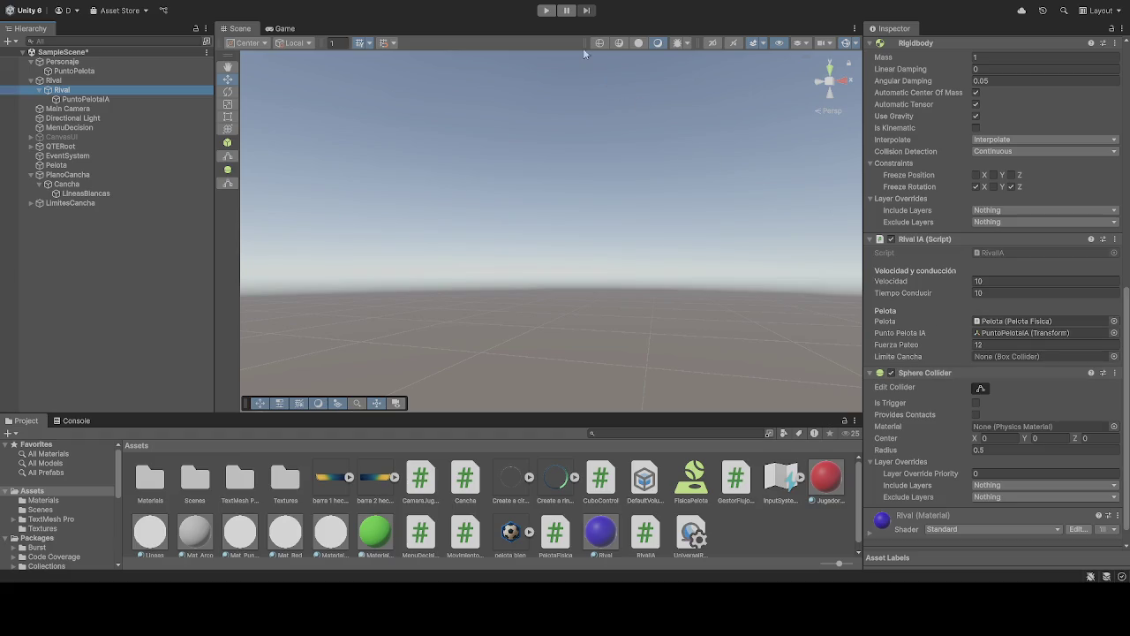
left_click(546, 10)
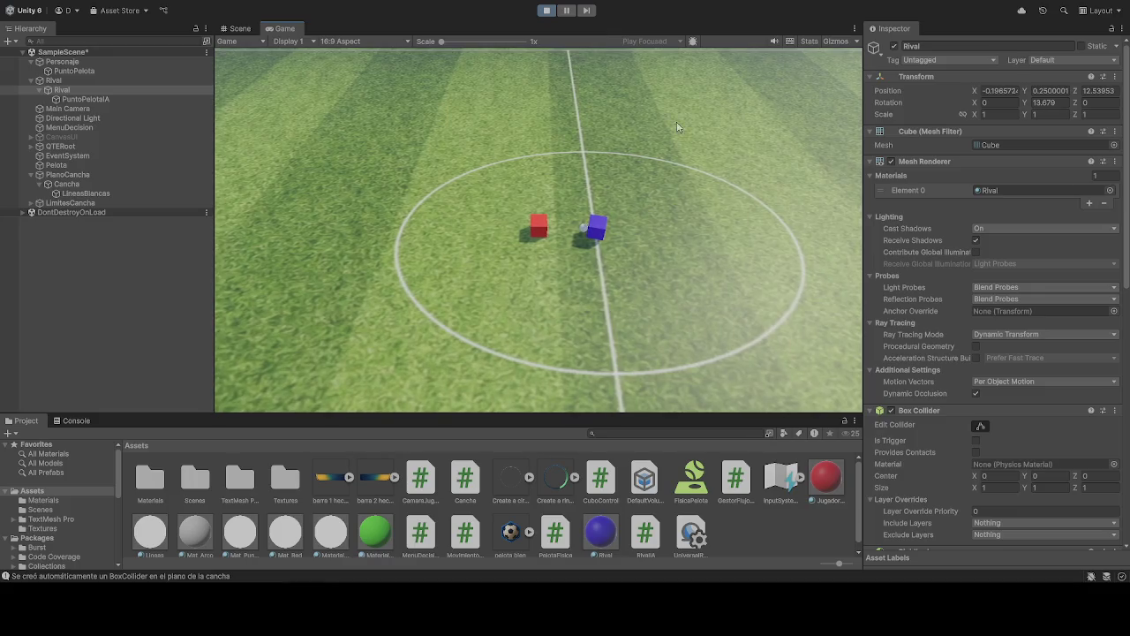
Step: Set Rival's Position Y to 0 while the game is running
left_click(1057, 91)
type("1")
key("BackSpace")
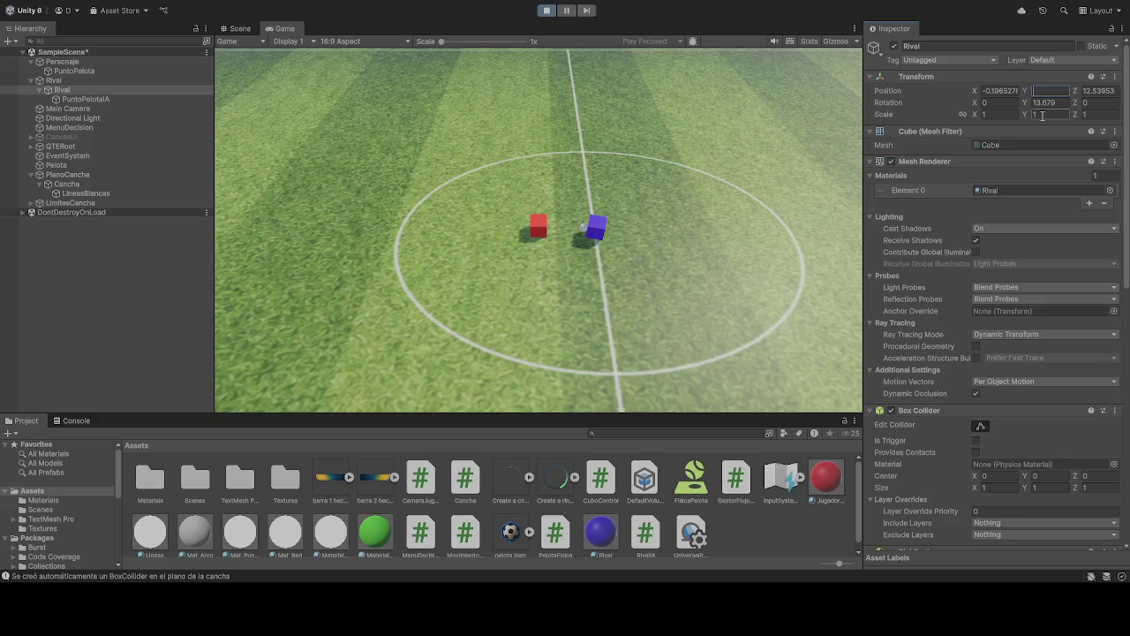
type("0")
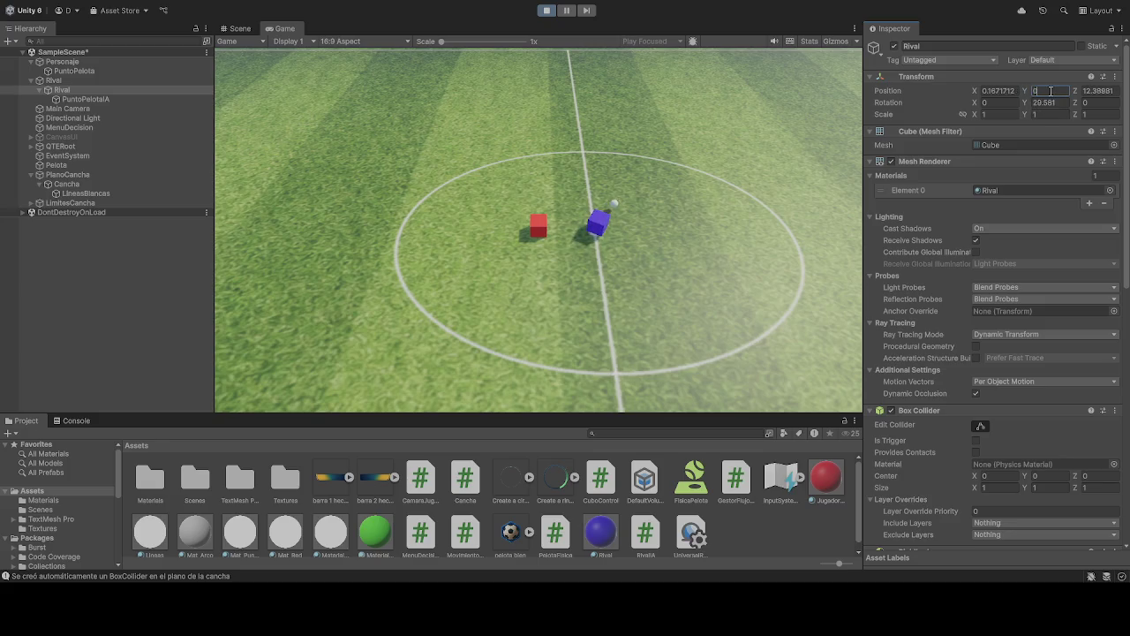
Step: Set Rival's Box Collider Size Y to 0 and Center Y to 1
scroll(1063, 285, "down", 5)
left_click(1051, 296)
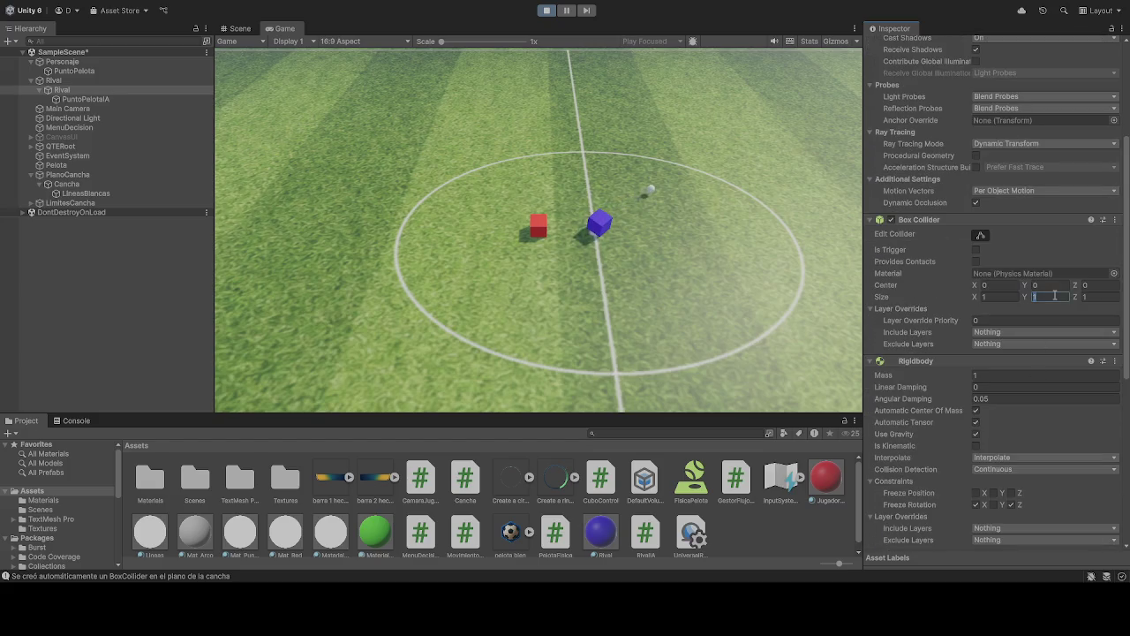
type("0")
left_click(1042, 286)
type("1")
Step: Clear the Sphere Collider Center Y value, then stop the test run
scroll(1048, 347, "down", 2)
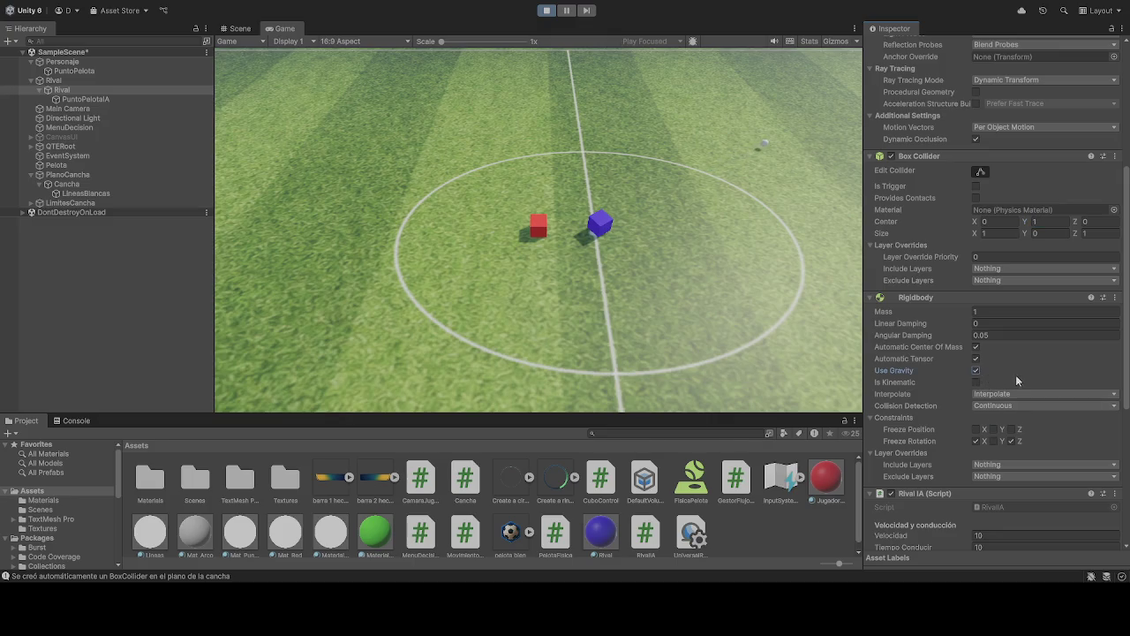
scroll(1016, 380, "down", 4)
scroll(1037, 404, "down", 5)
type("1")
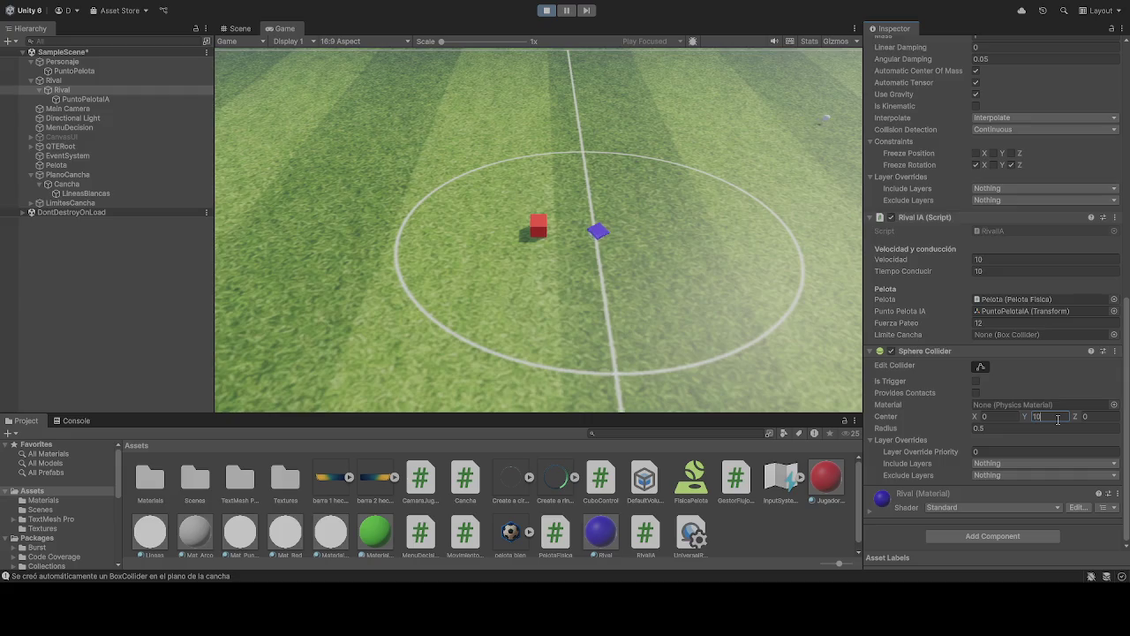
key("BackSpace")
left_click(547, 11)
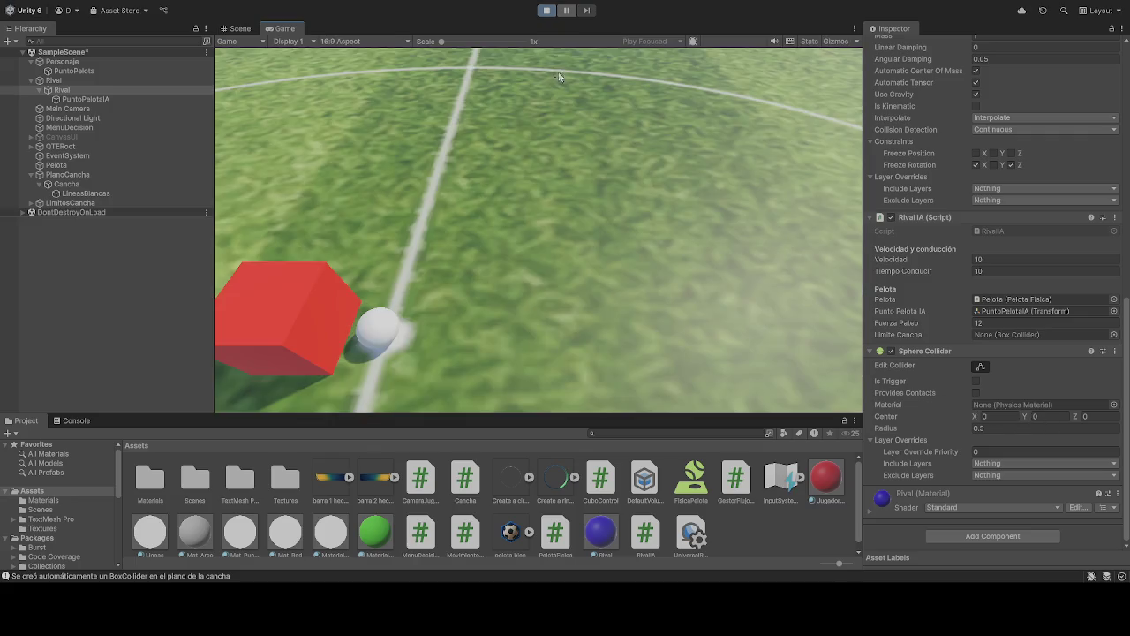
left_click(545, 10)
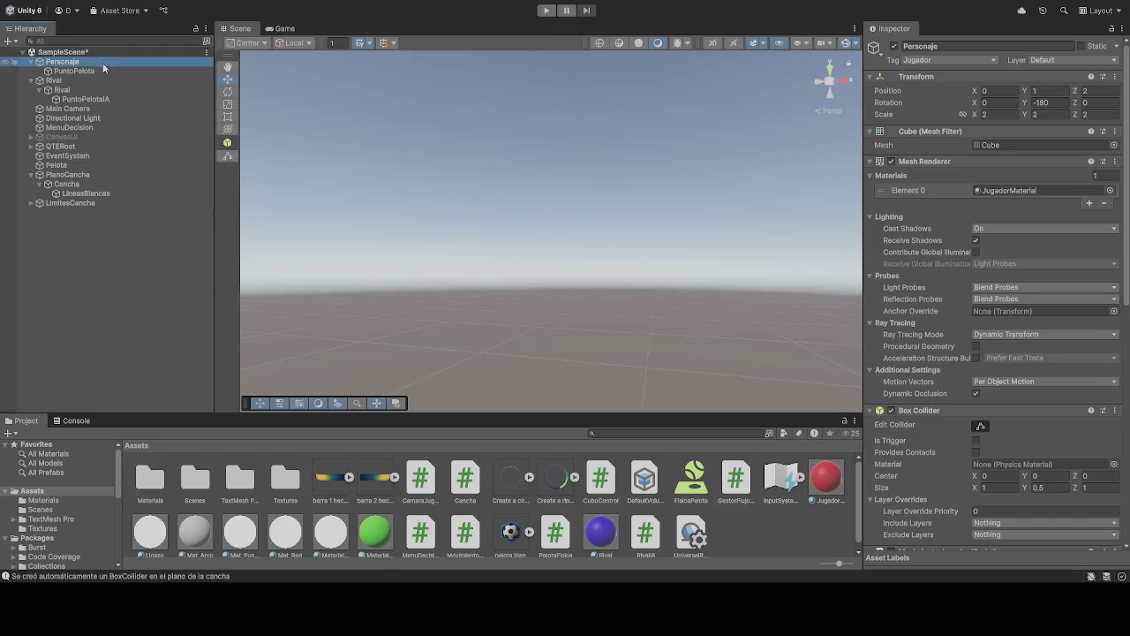
Step: Scroll Personaje's Inspector down to its Movimiento Jugador speeds and Rigidbody settings
scroll(1046, 394, "down", 5)
scroll(962, 379, "down", 5)
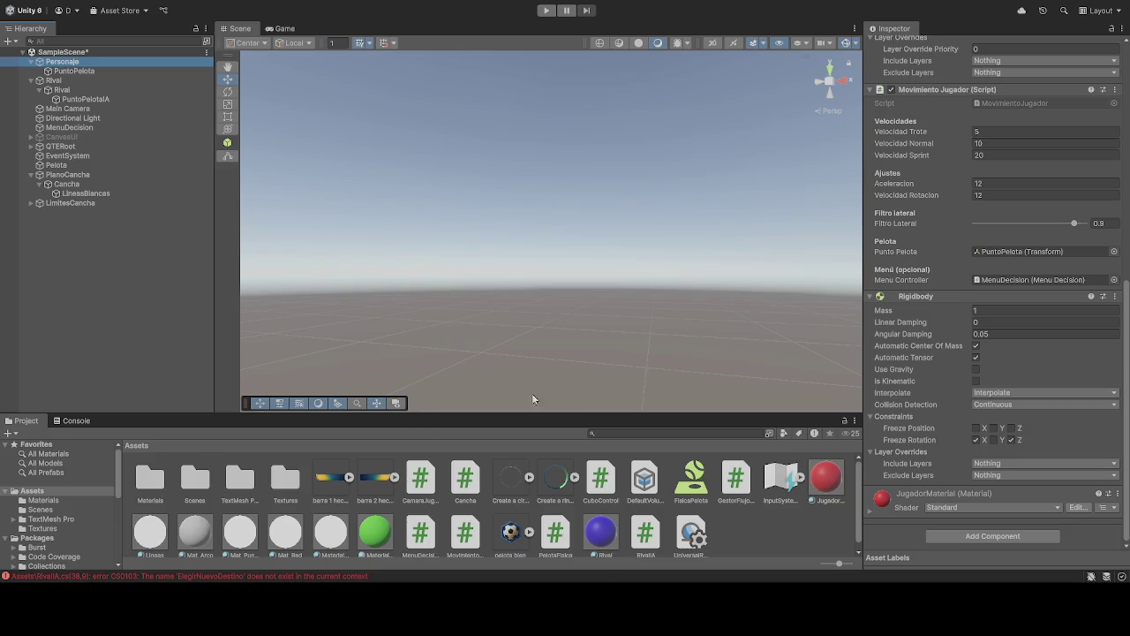
Step: Attempt Play mode, switch to the Game view, then select Rival and LimitesCancha
left_click(547, 11)
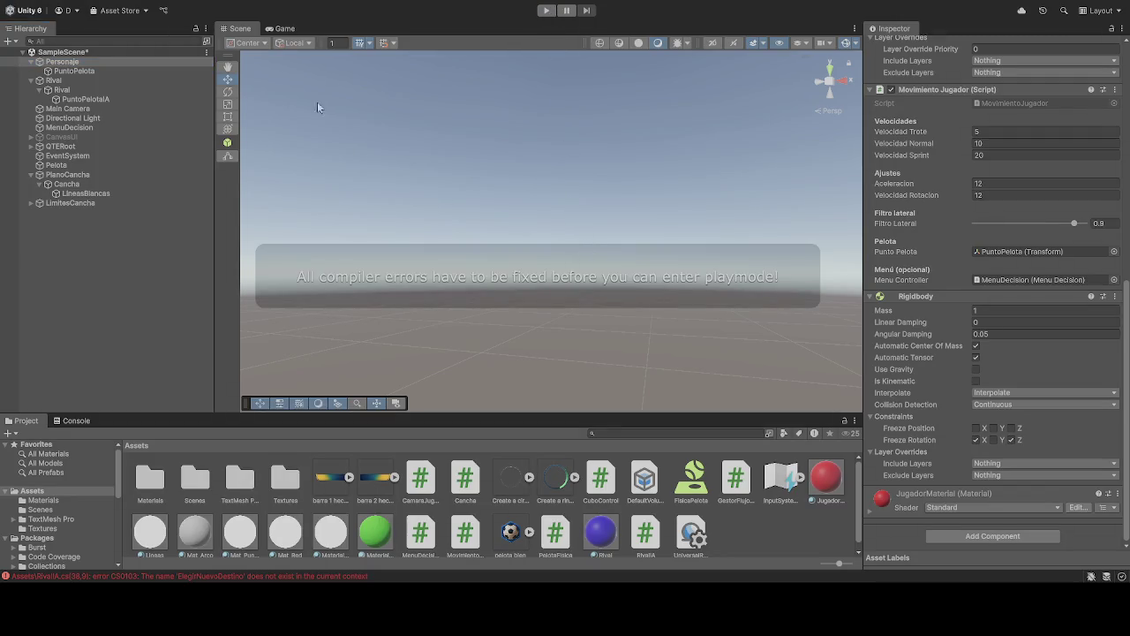
left_click(294, 31)
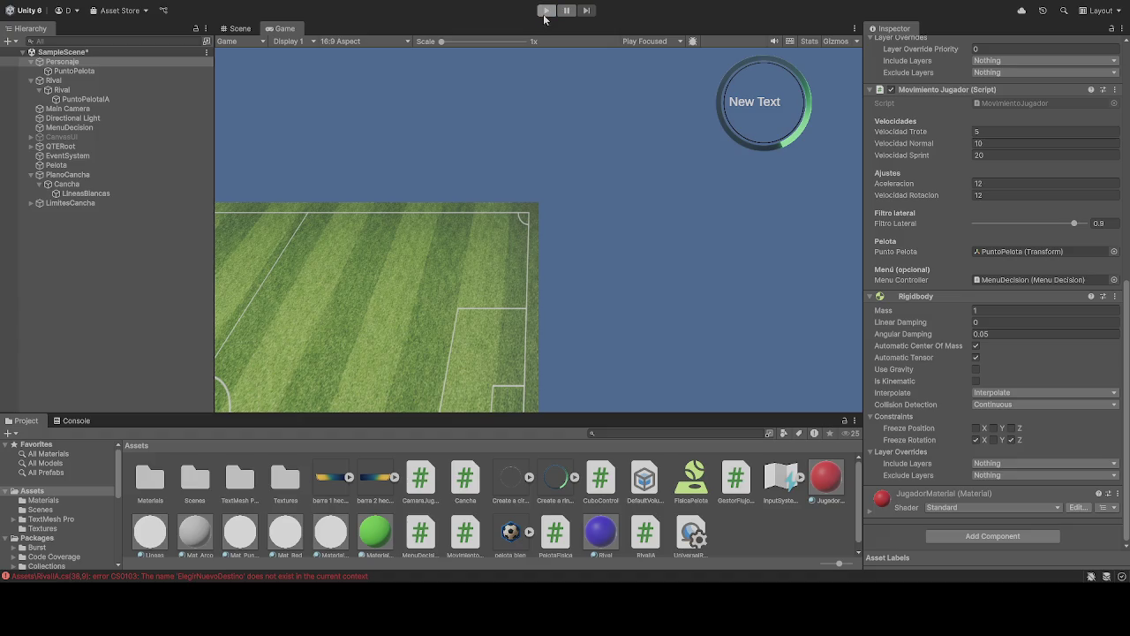
left_click(62, 89)
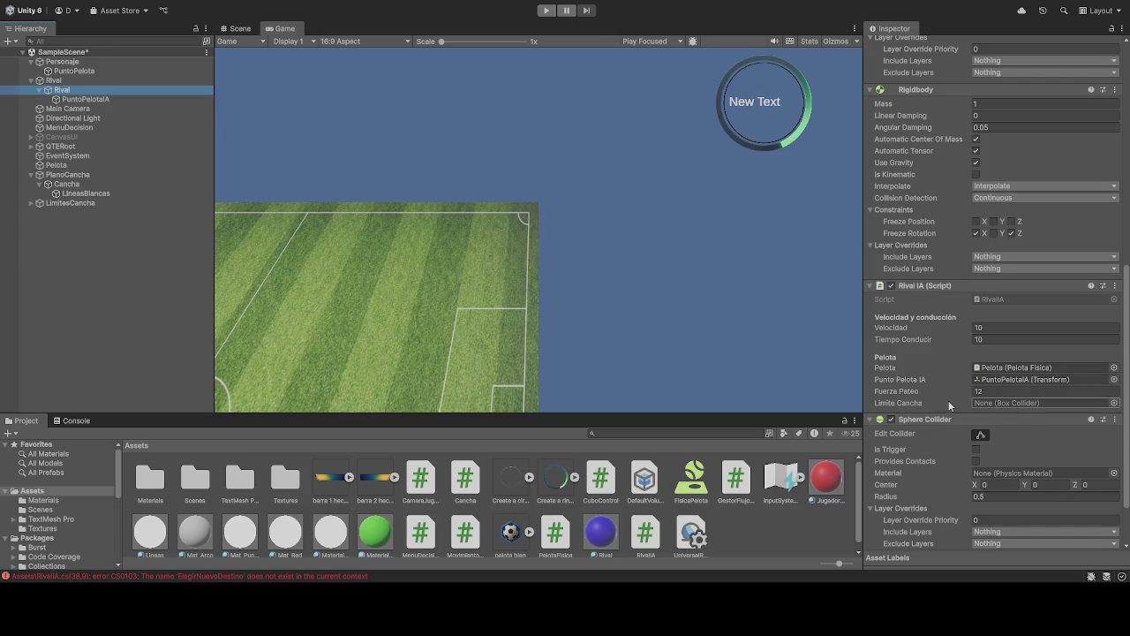
left_click(72, 206)
left_click(73, 209)
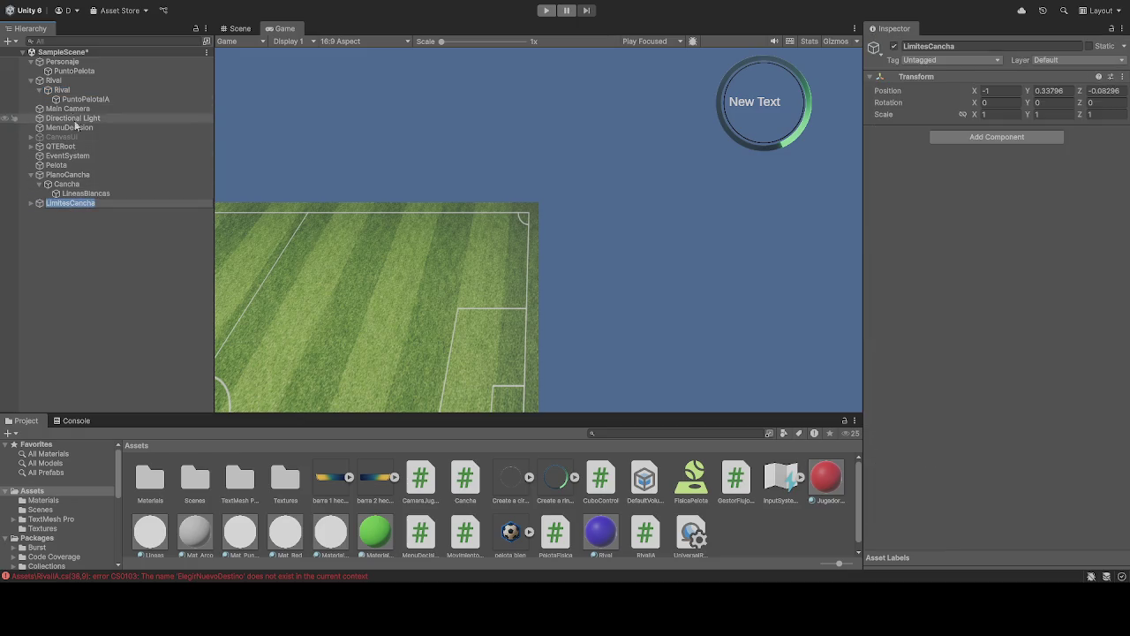
Step: Try dragging a Limite wall, Cancha and LimitesCancha into Rival's Limite Cancha slot
mouse_move(74, 91)
left_mouse_down()
mouse_move(89, 207)
mouse_move(83, 187)
mouse_move(93, 185)
mouse_move(98, 202)
mouse_move(600, 280)
mouse_move(433, 295)
mouse_move(772, 335)
mouse_move(230, 296)
left_mouse_up()
scroll(1015, 402, "down", 10)
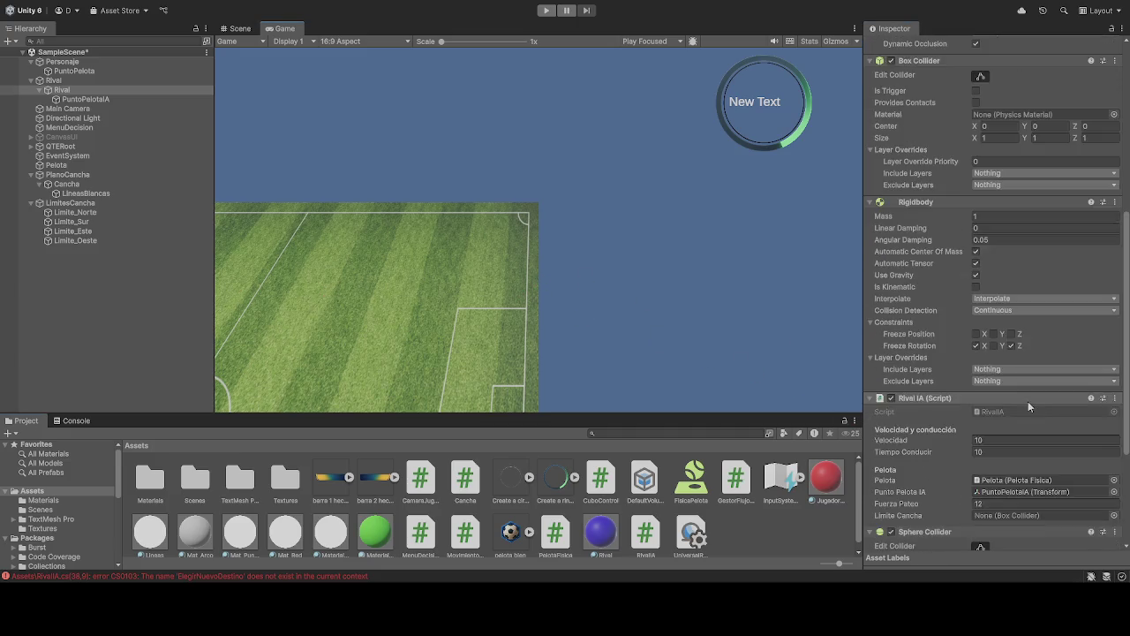
left_click_drag(75, 212, 1009, 334)
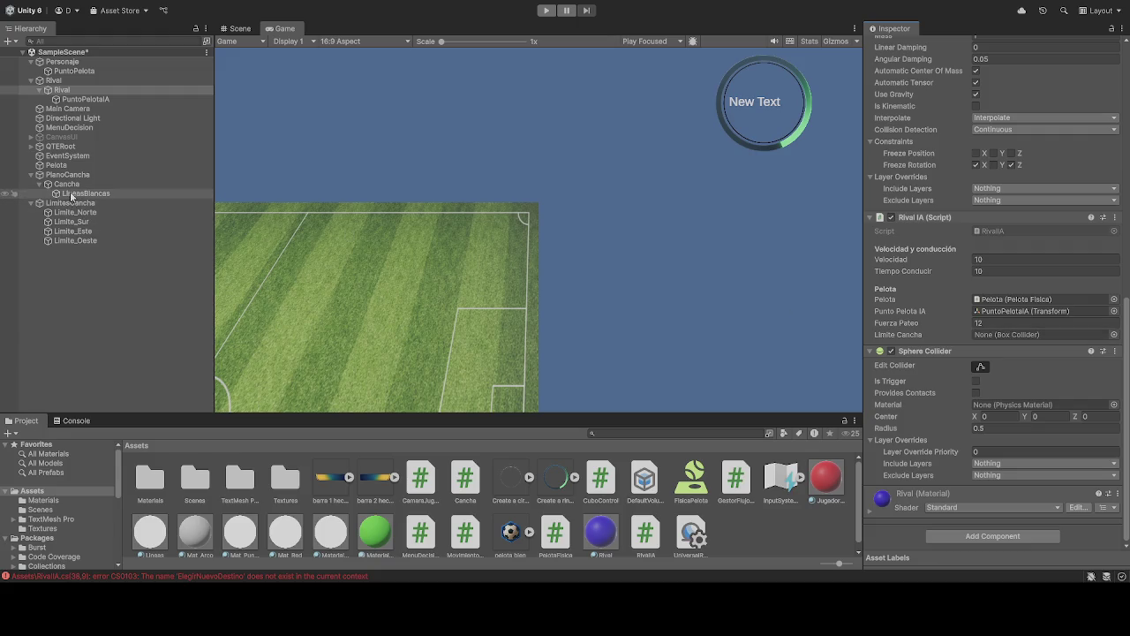
mouse_move(64, 185)
left_mouse_down()
mouse_move(492, 242)
mouse_move(851, 343)
mouse_move(1002, 405)
mouse_move(1003, 340)
left_mouse_up()
left_click(1001, 336)
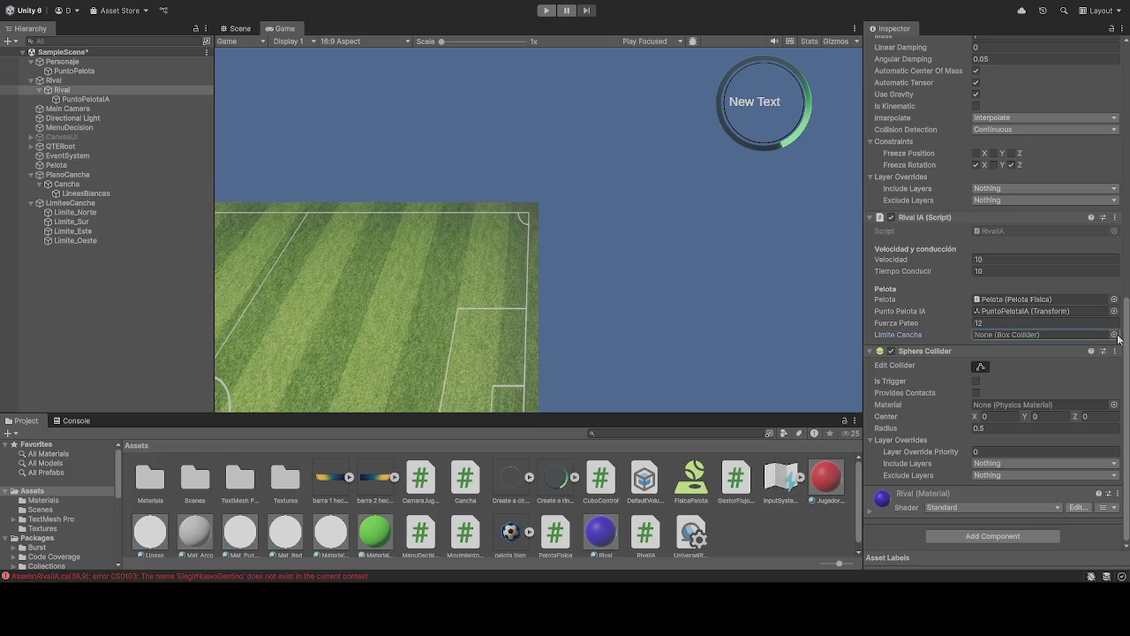
left_click(946, 324)
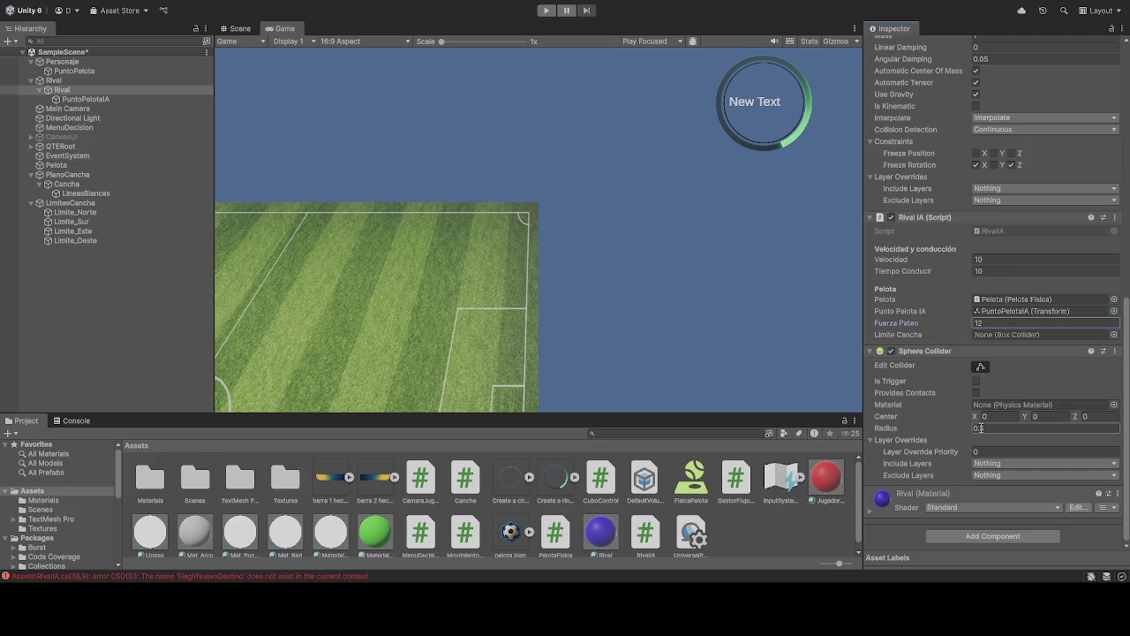
mouse_move(80, 204)
left_mouse_down()
mouse_move(1003, 337)
mouse_move(83, 227)
mouse_move(78, 213)
mouse_move(1003, 335)
mouse_move(138, 260)
left_mouse_up()
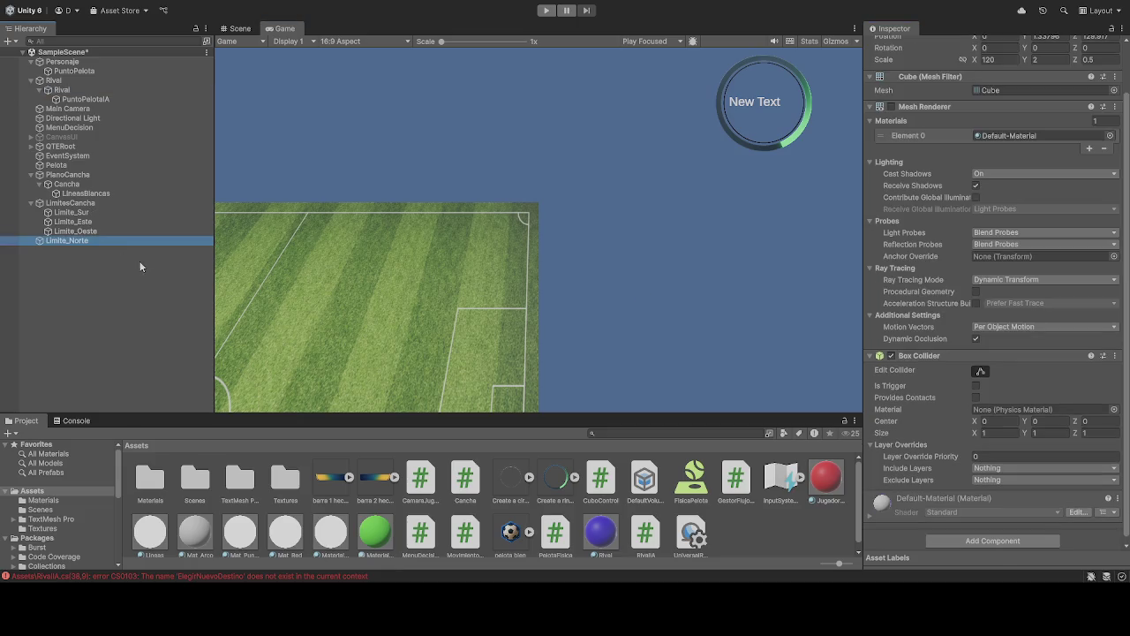
Step: Undo moving Limite_Norte out of LimitesCancha with Ctrl+Z
key("ctrl+z")
key("ctrl+z")
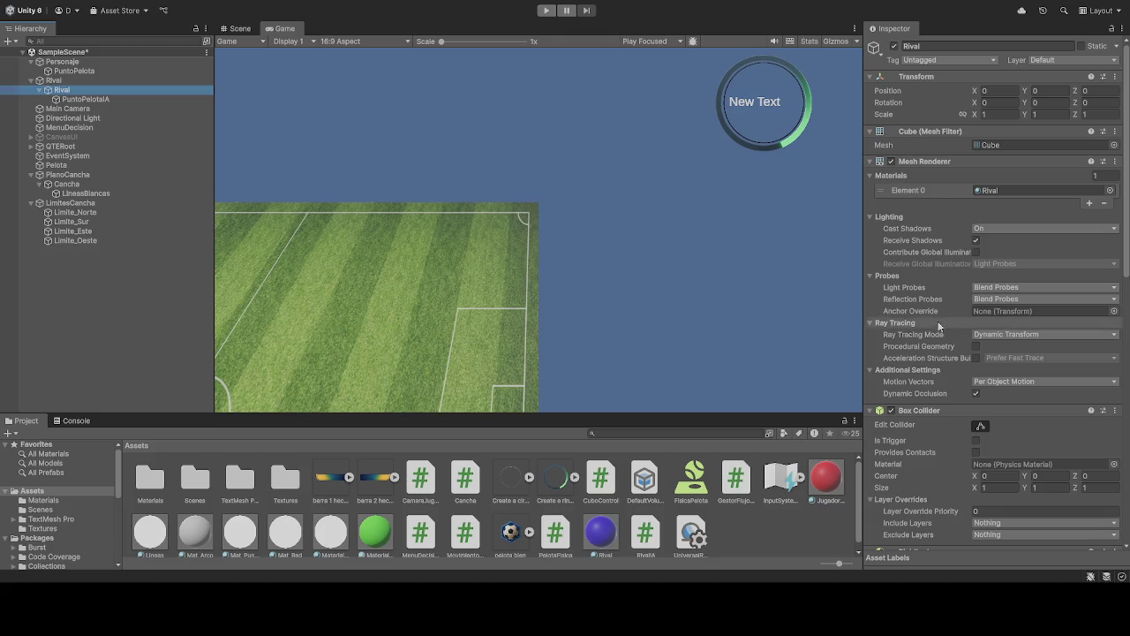
Step: Assign Limite_Norte, Limite_Sur, Limite_Este and Limite_Oeste to Rival's north, south, east and west limits
scroll(917, 362, "down", 10)
scroll(916, 362, "down", 5)
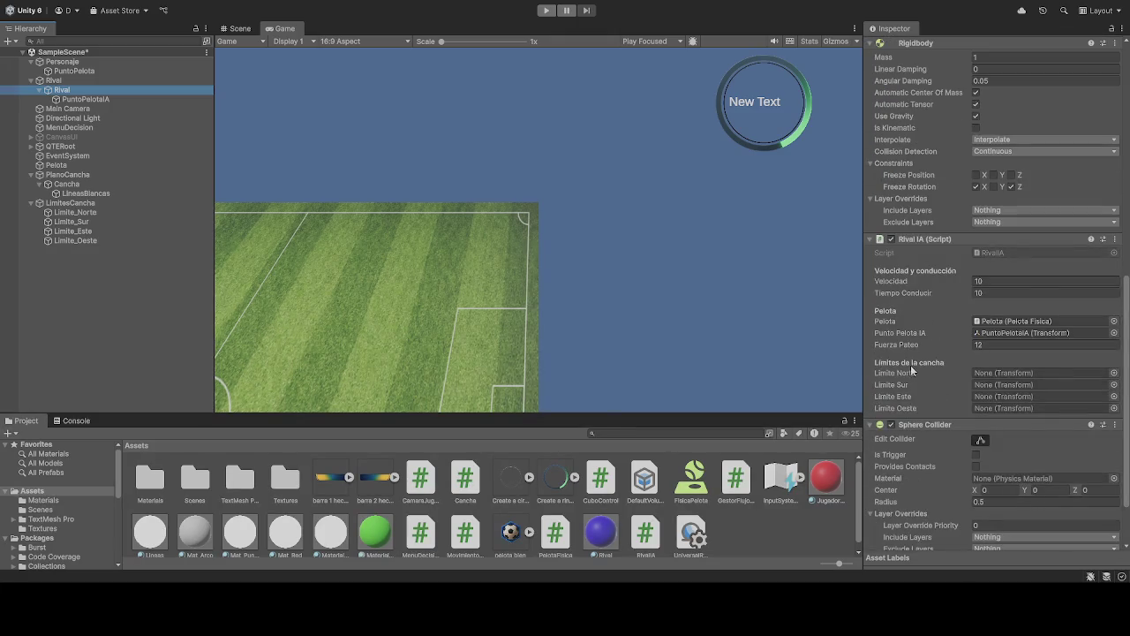
mouse_move(86, 214)
left_mouse_down()
mouse_move(638, 292)
mouse_move(1006, 374)
left_mouse_up()
mouse_move(124, 224)
left_mouse_down()
mouse_move(980, 424)
mouse_move(1002, 393)
left_mouse_up()
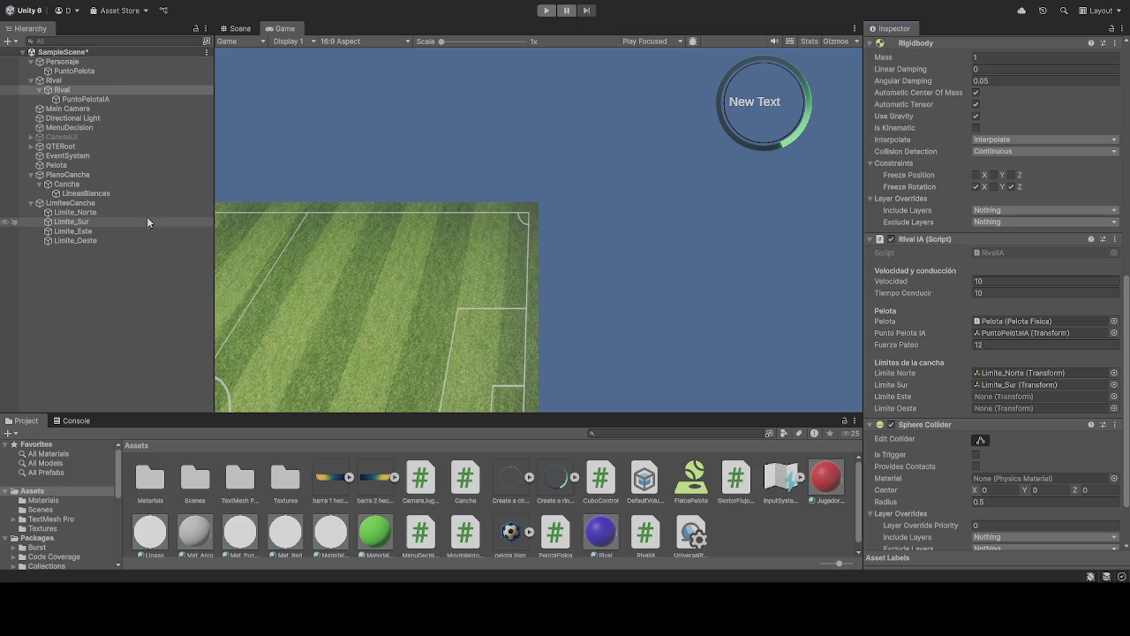
left_click_drag(1004, 440, 1009, 399)
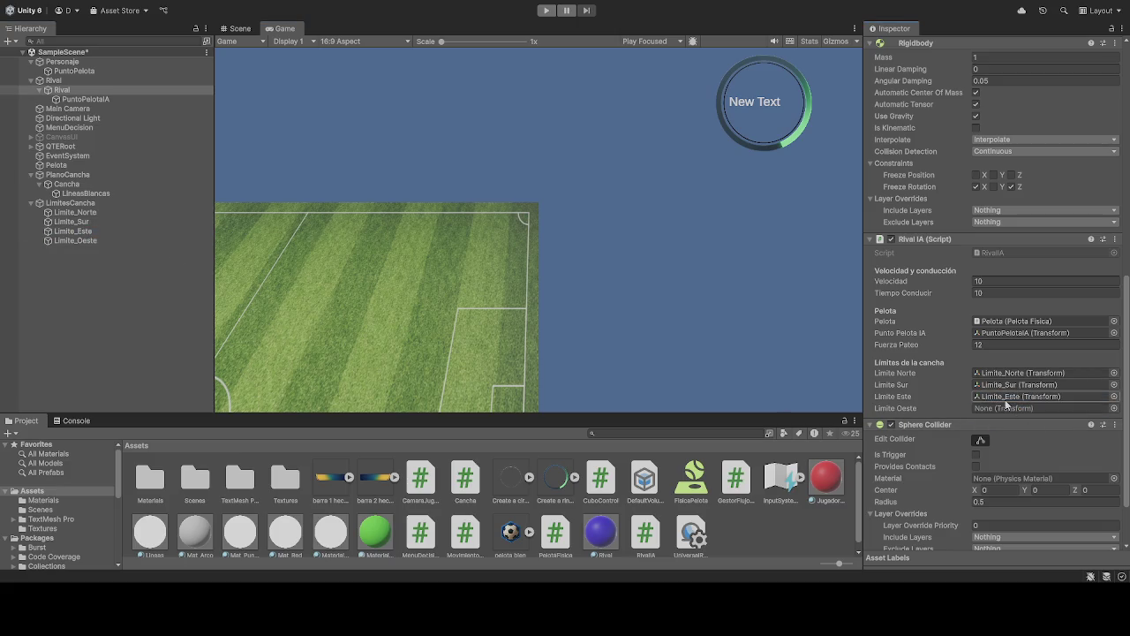
mouse_move(79, 238)
left_mouse_down()
mouse_move(917, 361)
mouse_move(1008, 413)
left_mouse_up()
scroll(996, 420, "down", 1)
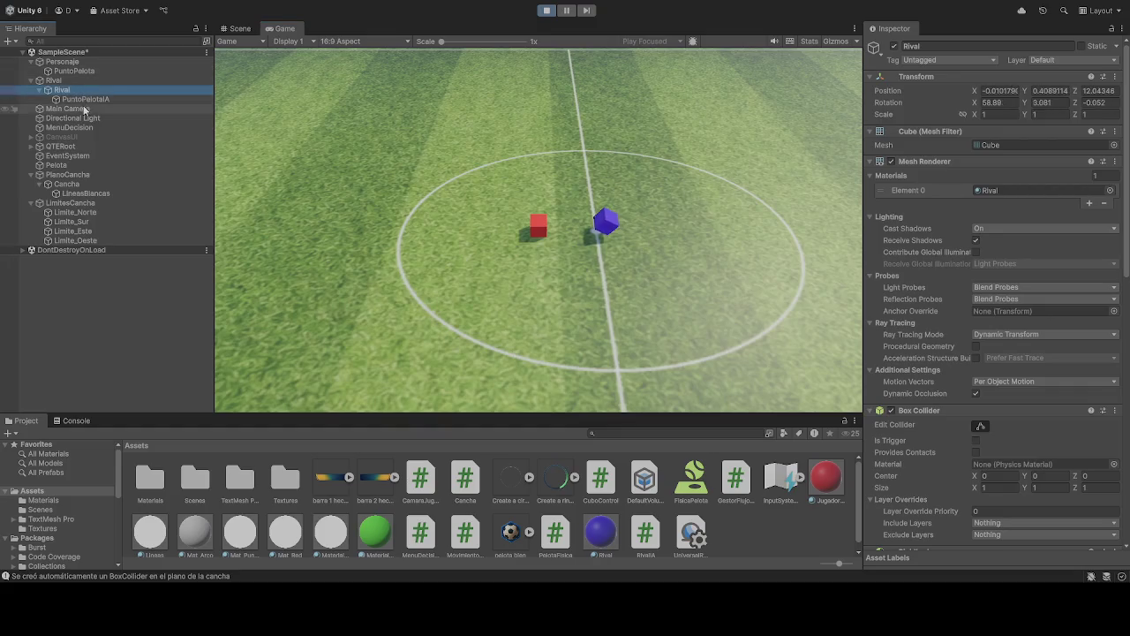
Step: Select the parent Rival object and retype its Position Y value
left_click(54, 80)
left_click(62, 91)
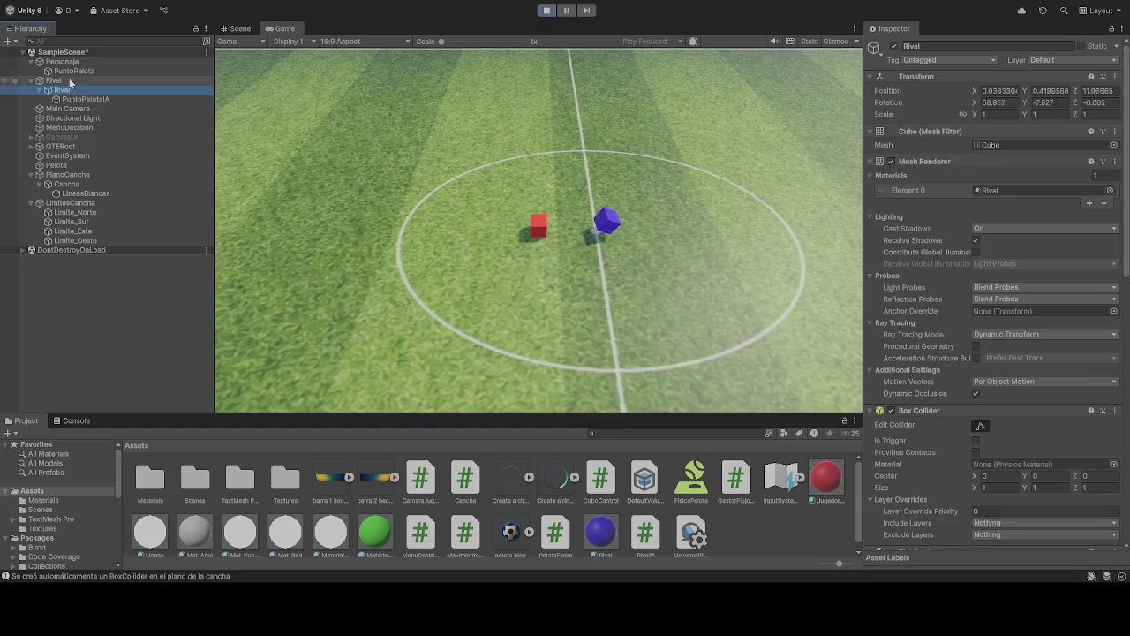
left_click(60, 81)
left_click(1056, 90)
type("0")
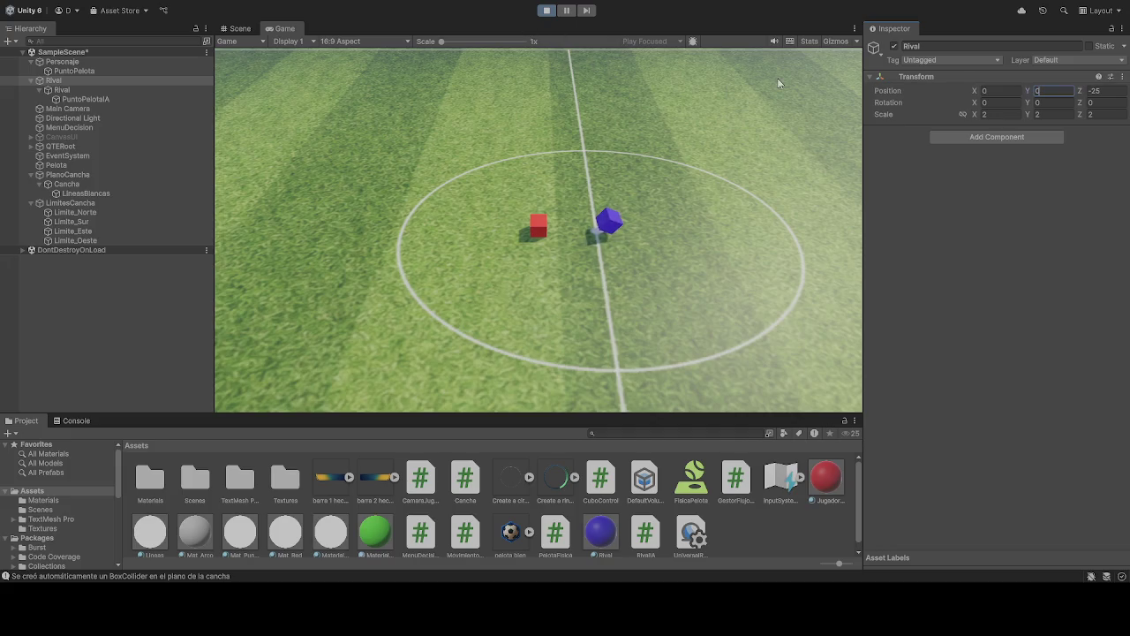
type("20")
key("BackSpace")
key("BackSpace")
key("BackSpace")
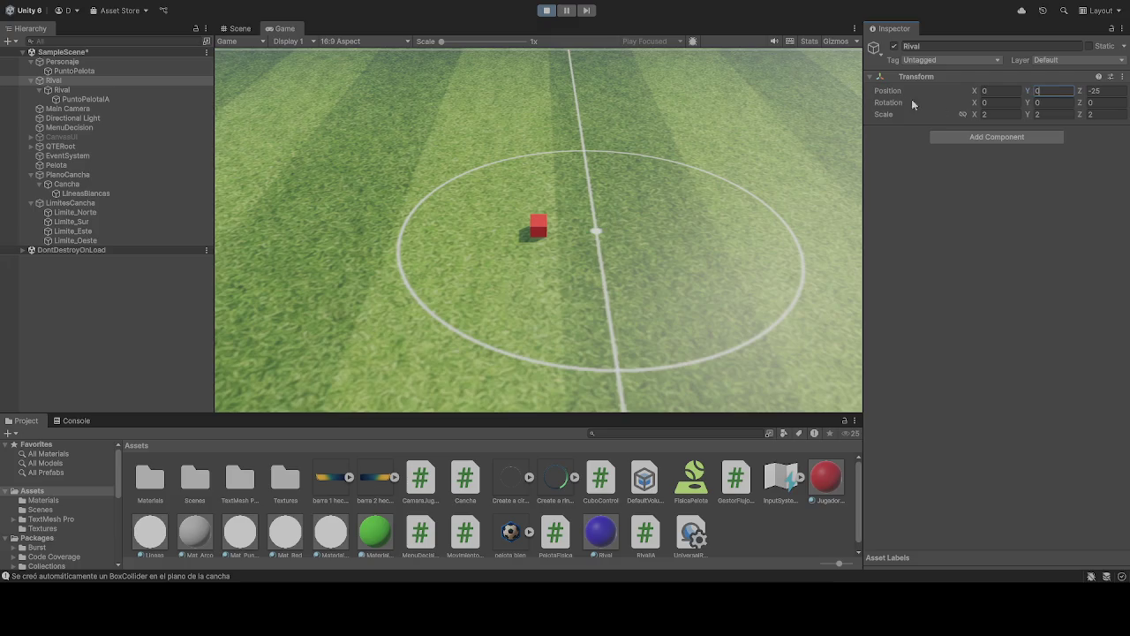
type("20")
Step: Restart the game, deactivate Rival, and view the field in the Scene view
left_click(545, 10)
left_click(546, 11)
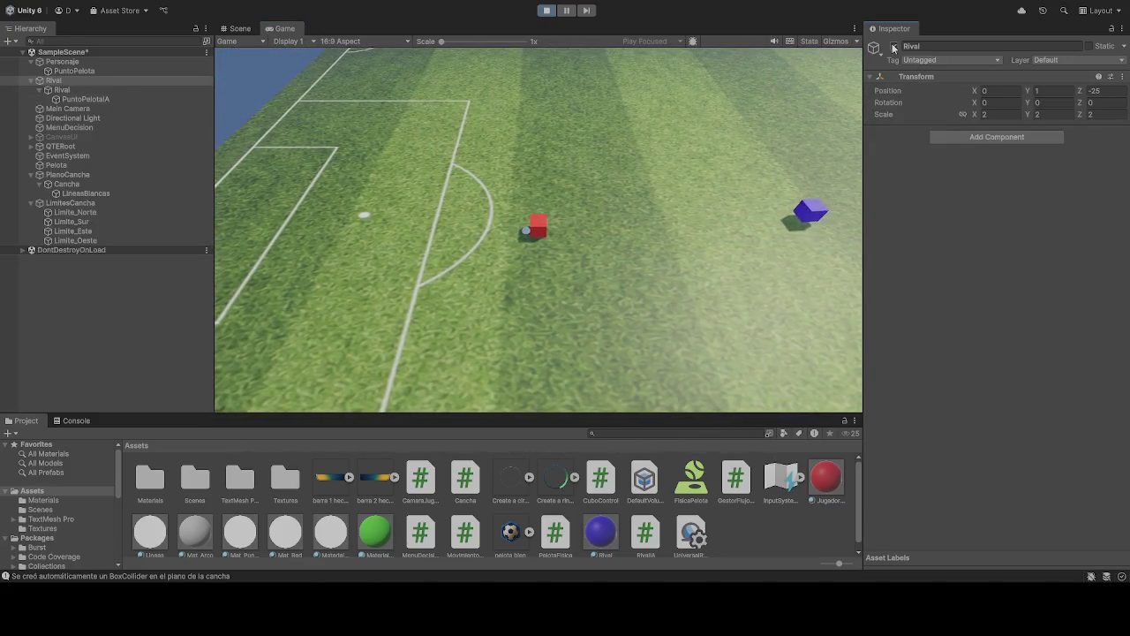
left_click(894, 47)
left_click(237, 28)
mouse_move(314, 93)
left_mouse_down()
mouse_move(770, 208)
mouse_move(745, 197)
mouse_move(716, 244)
mouse_move(724, 194)
mouse_move(714, 257)
mouse_move(709, 218)
mouse_move(724, 161)
mouse_move(708, 239)
left_mouse_up()
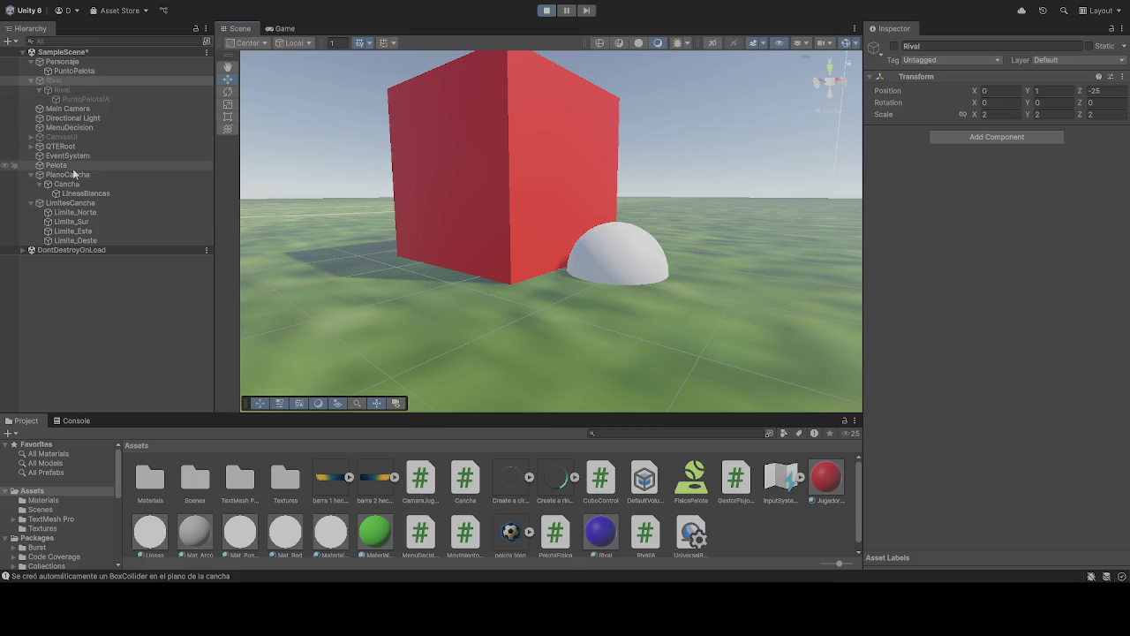
left_click(75, 71)
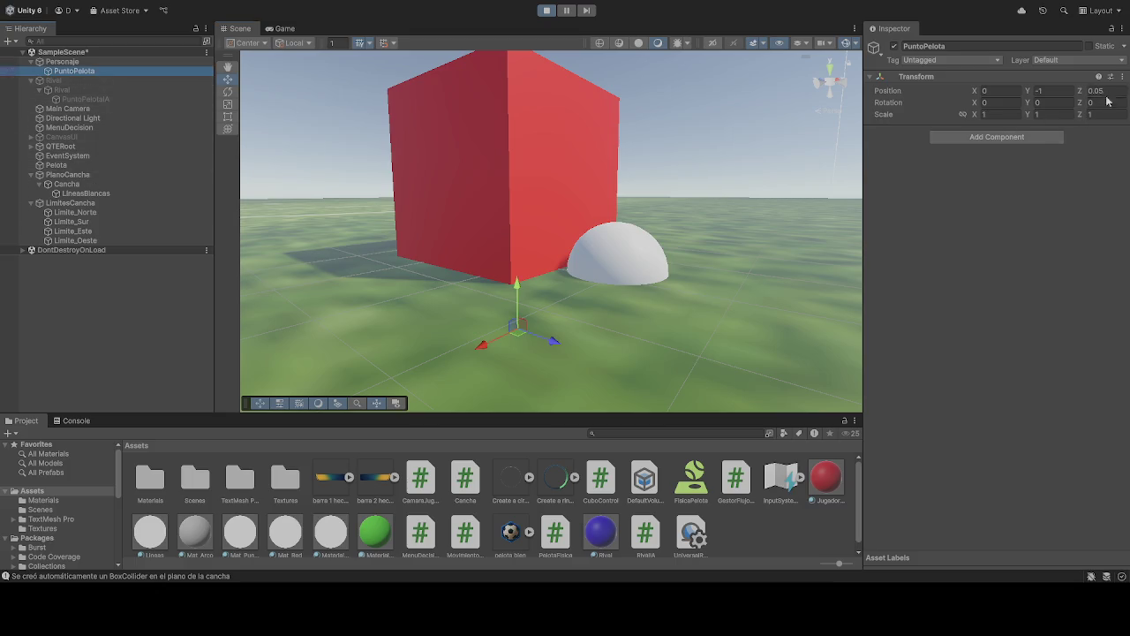
Step: Try several PuntoPelota Position Y values, settling on -0.77
left_click(1051, 92)
left_click(1055, 91)
type(".5")
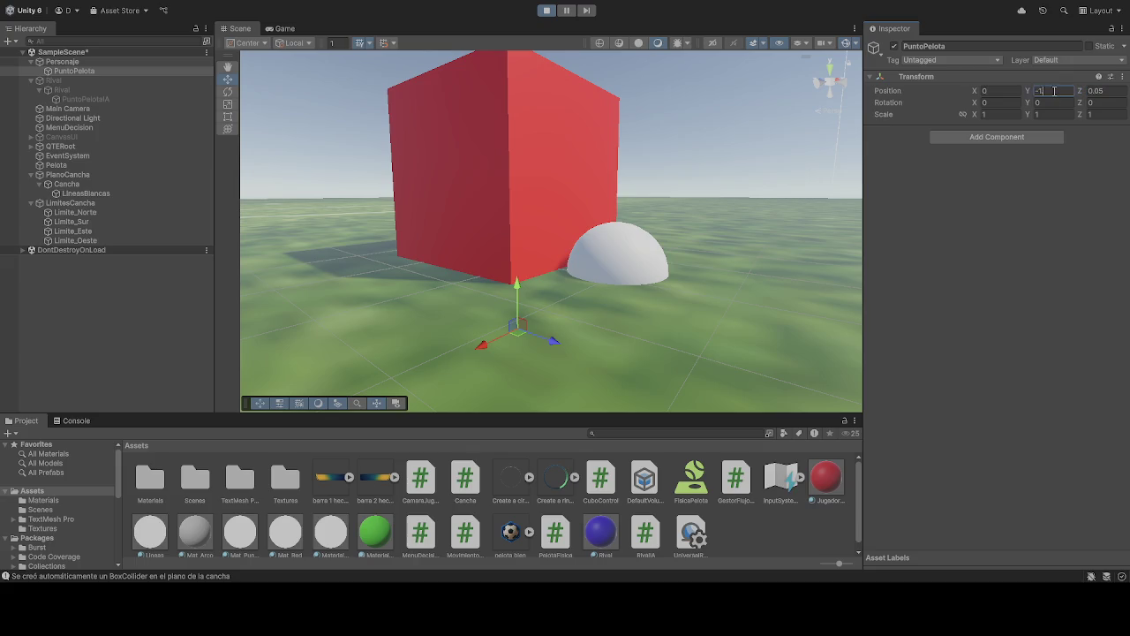
key("BackSpace")
key("BackSpace")
key("BackSpace")
type("-0.5")
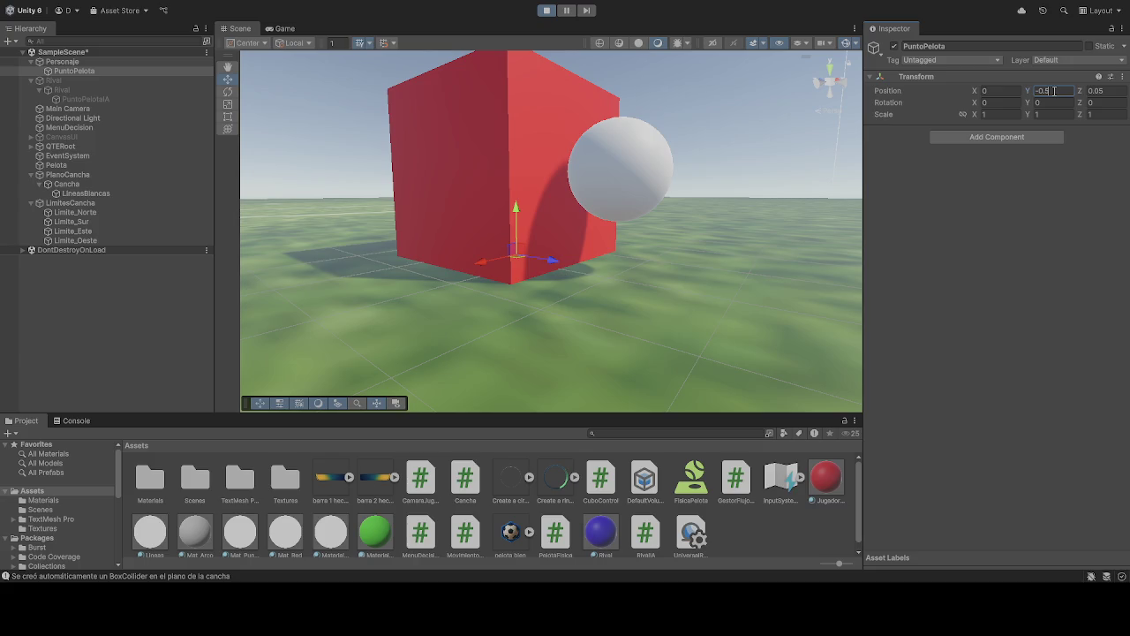
key("BackSpace")
key("BackSpace")
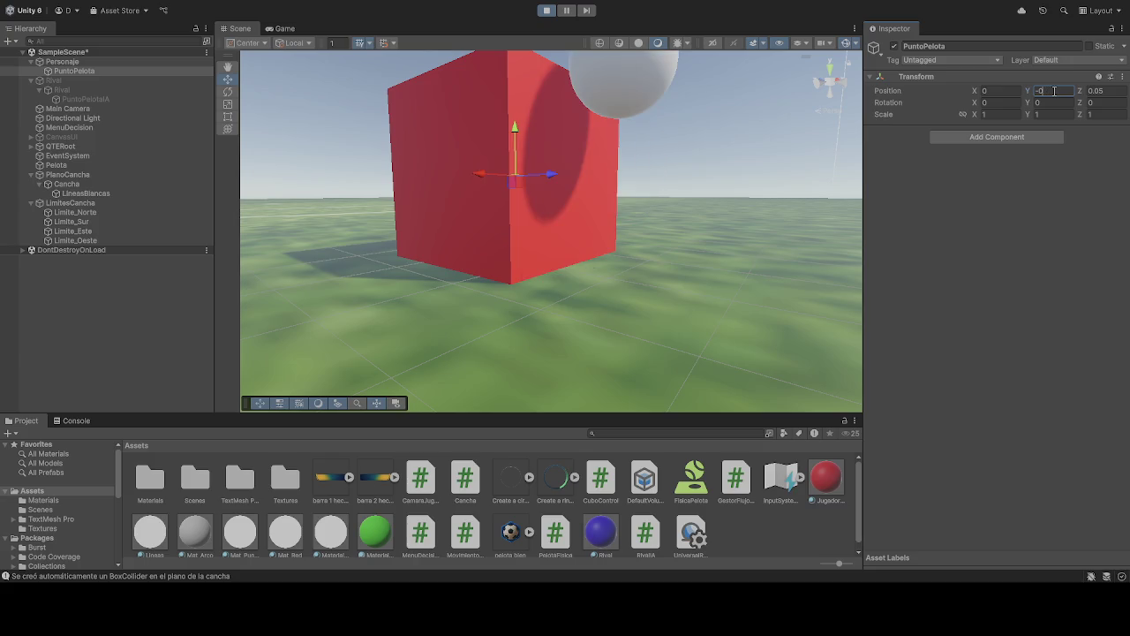
type("1")
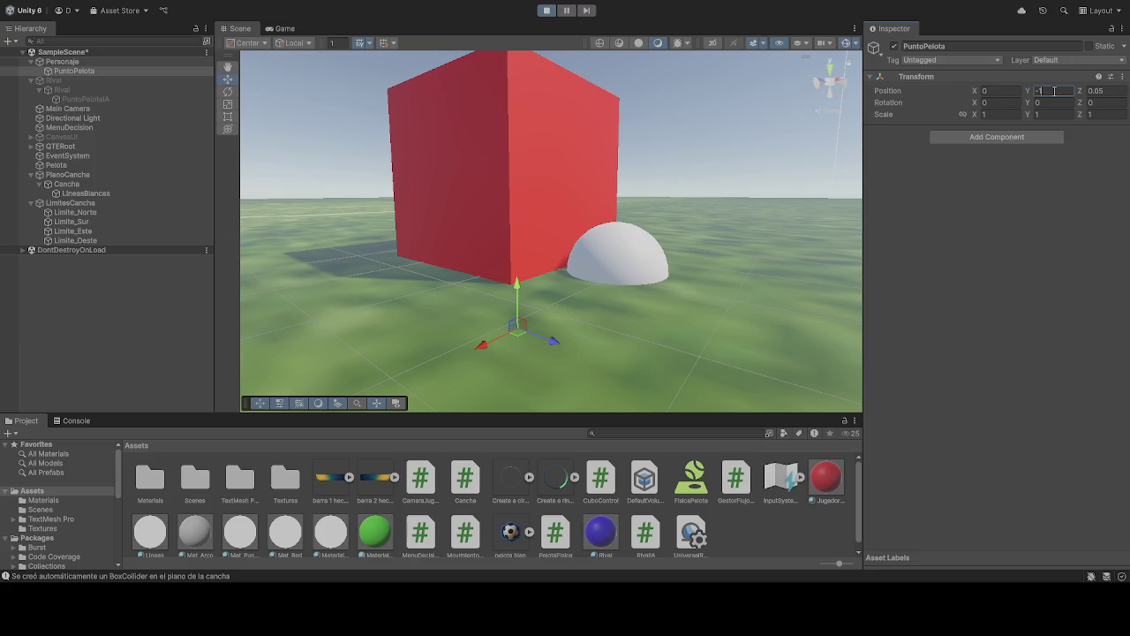
key("BackSpace")
type("0.75")
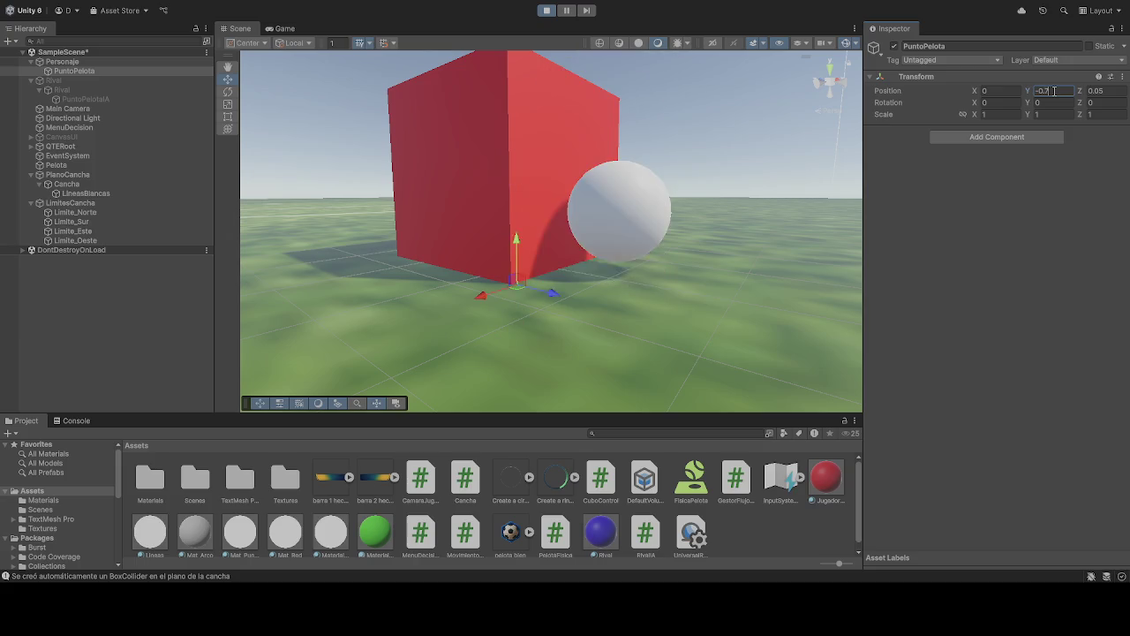
key("BackSpace")
key("BackSpace")
type("8")
key("BackSpace")
type("7")
type("5")
key("BackSpace")
type("8")
key("BackSpace")
type("78")
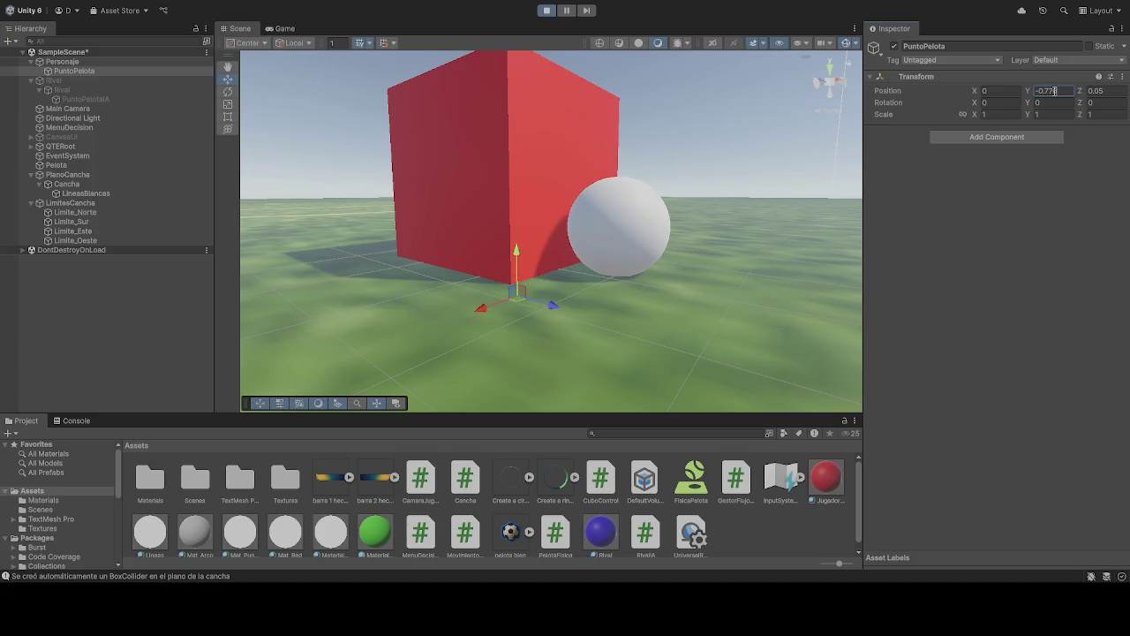
key("BackSpace")
key("BackSpace")
type("6")
key("BackSpace")
type("7")
Step: Check the ball's placement beside the cube from another angle and start the game
left_click(812, 198)
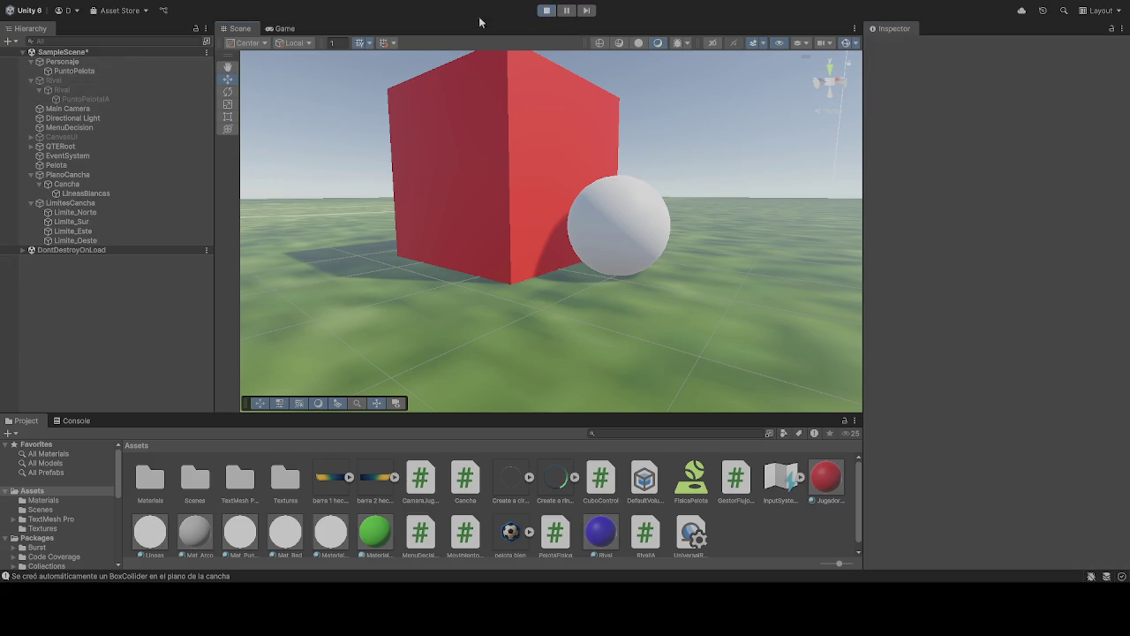
left_click(80, 71)
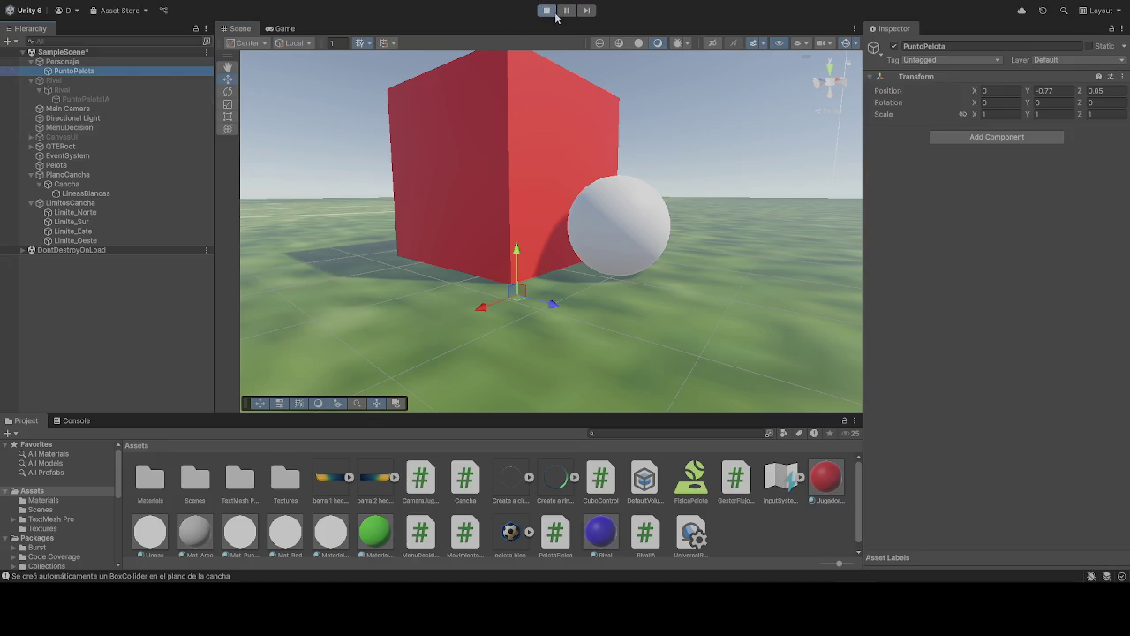
left_click_drag(530, 204, 726, 207)
left_click(1063, 91)
left_click(1063, 90)
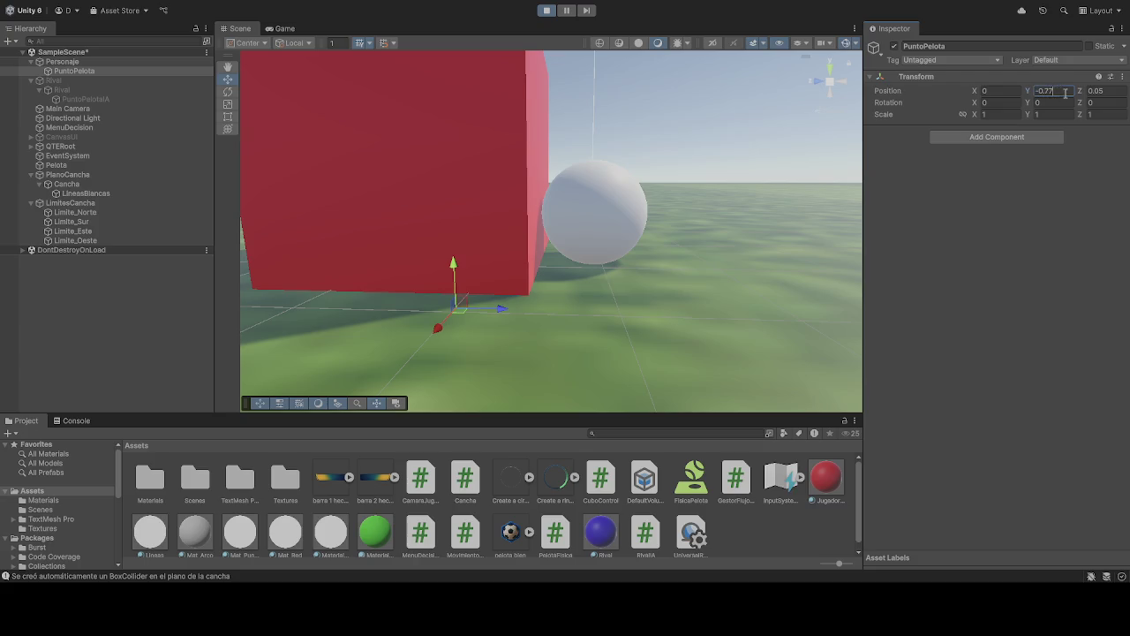
left_click(546, 9)
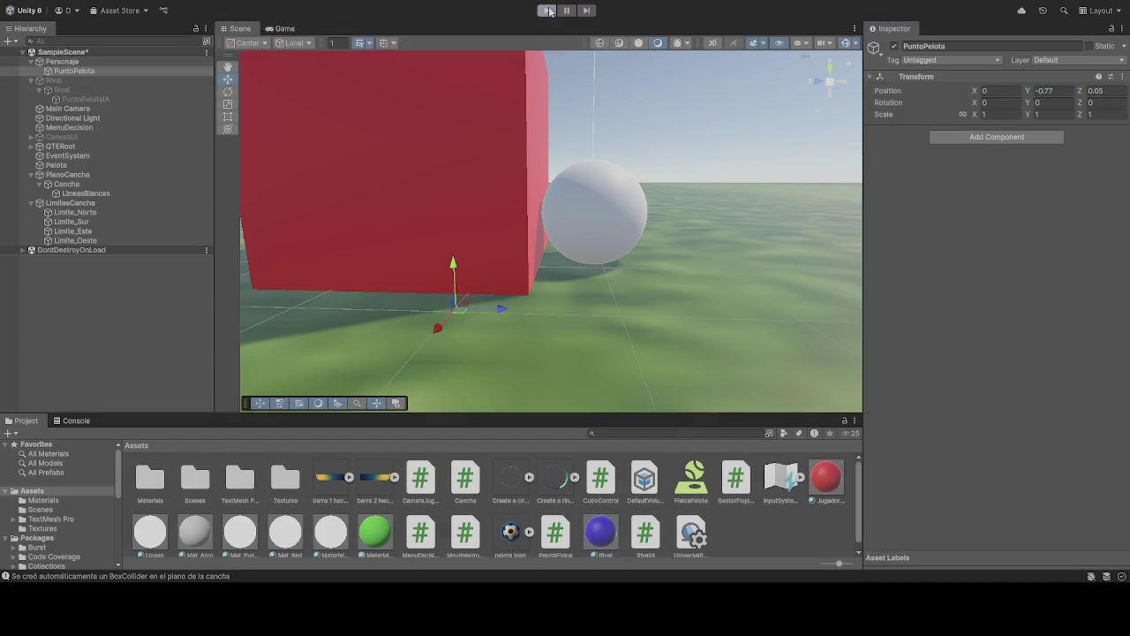
left_click(1054, 91)
Step: Re-enter PuntoPelota Y as -0.77, run the game, and select Rival to view its components
type("-0.77")
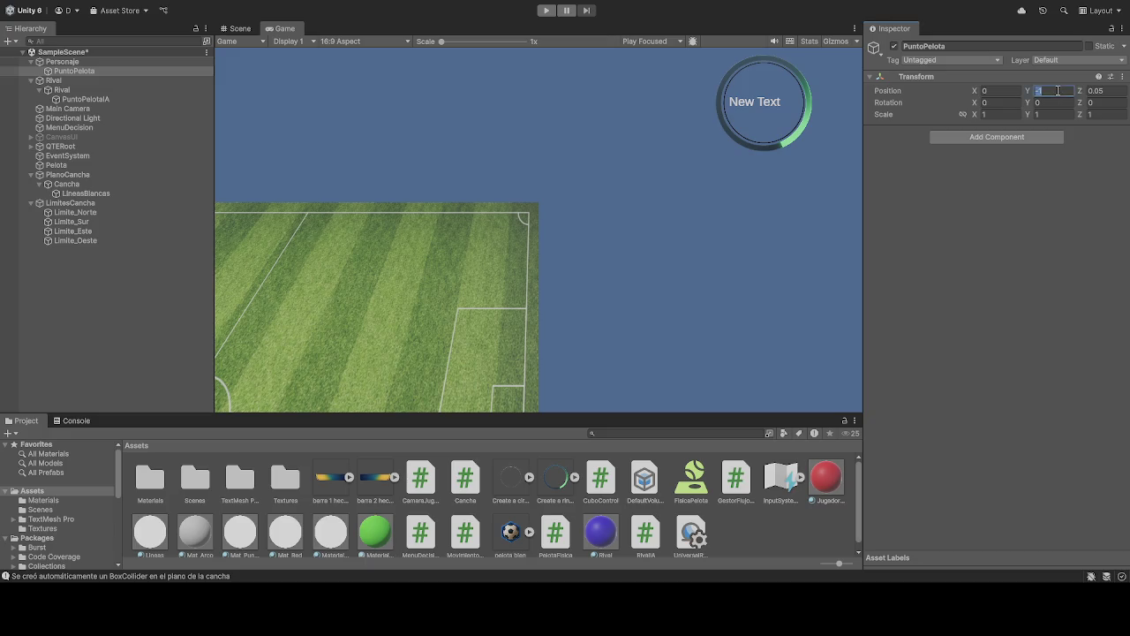
left_click(545, 11)
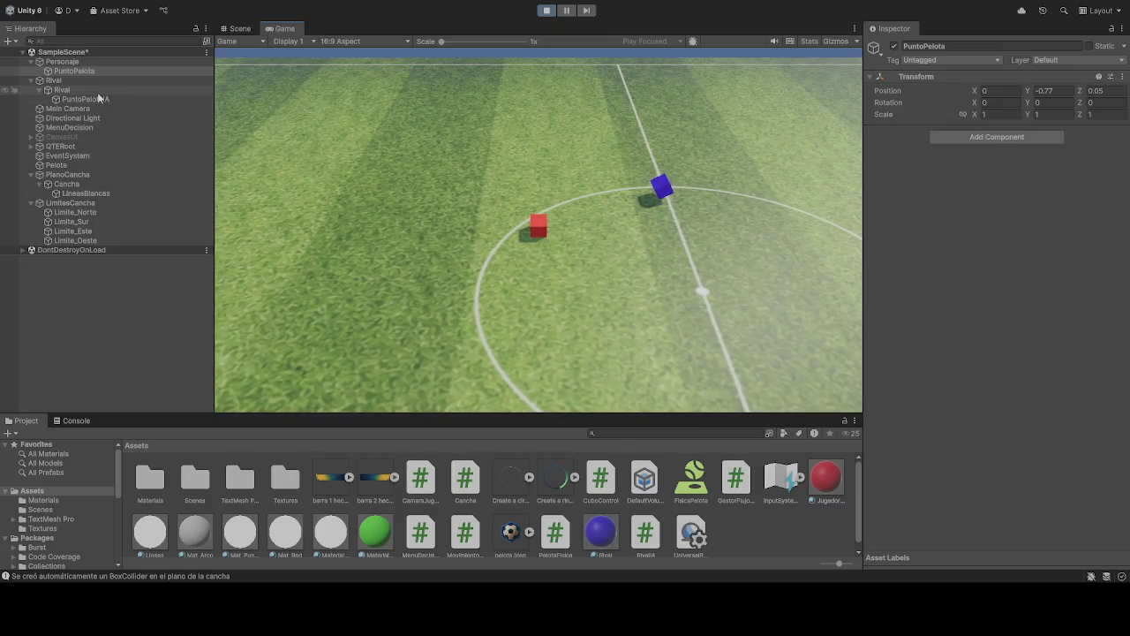
left_click(85, 92)
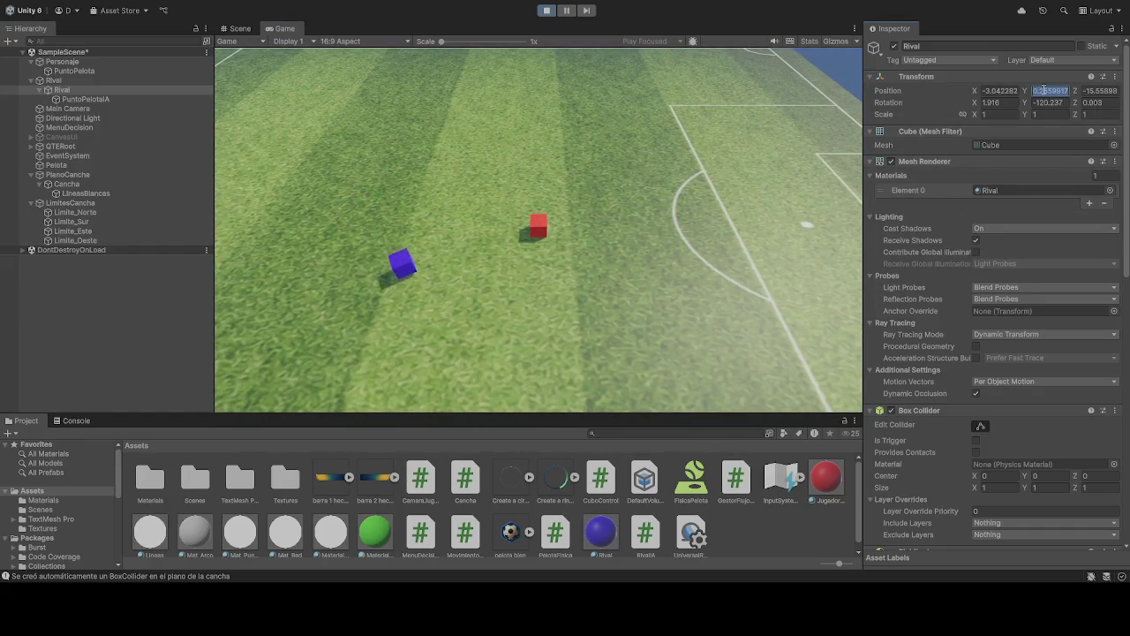
Step: During play, set the Rival cube's Position Y to 1, then back to 0
type("1")
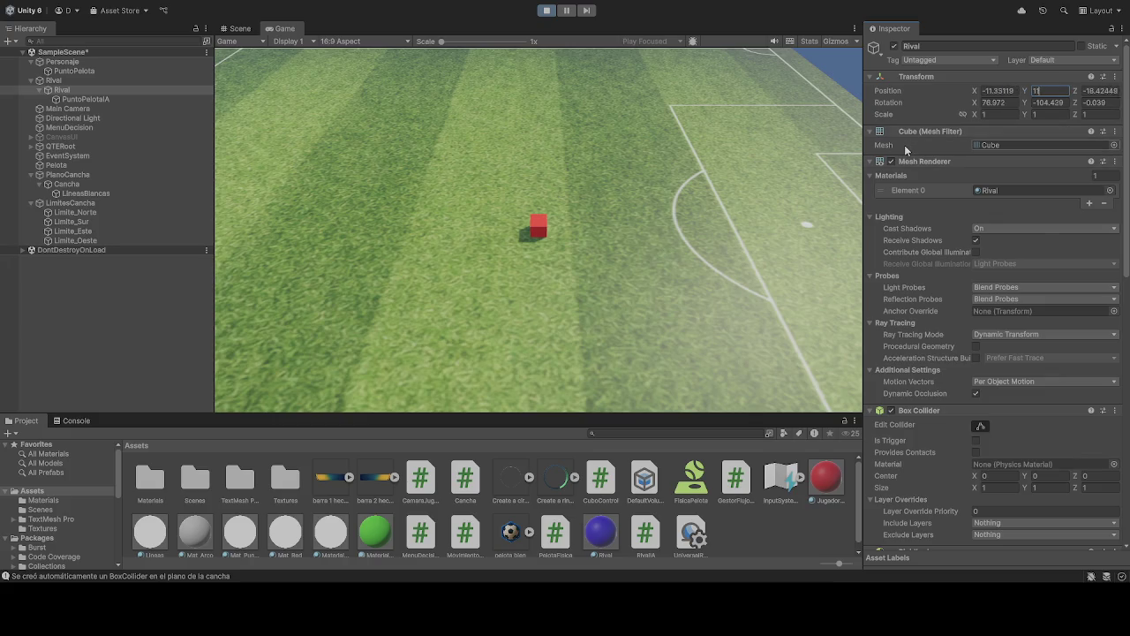
left_click(659, 297)
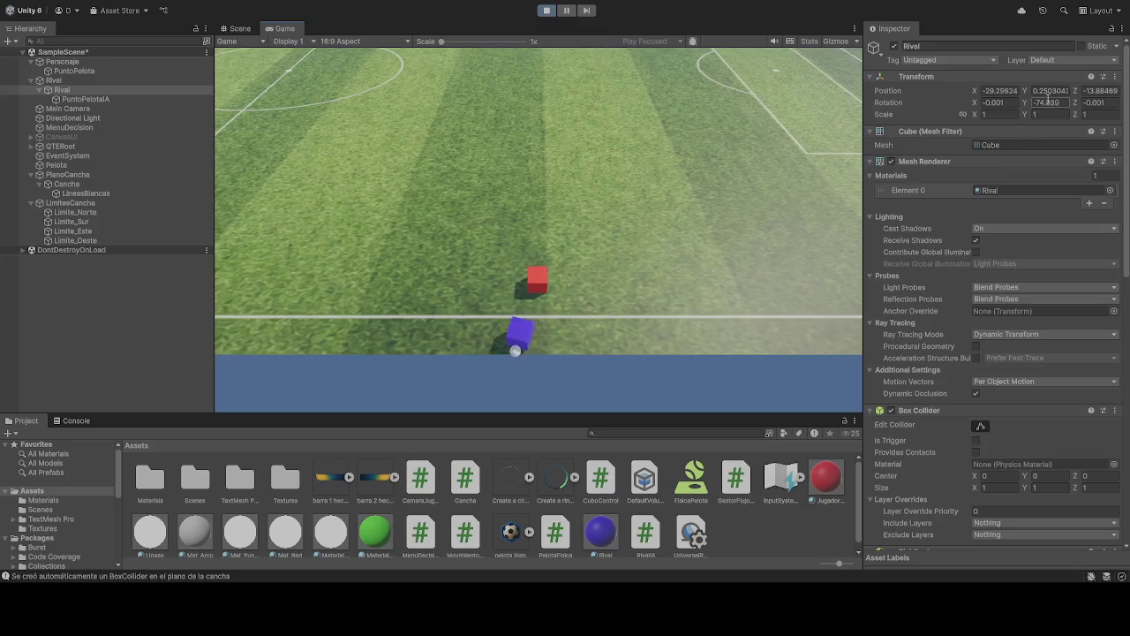
left_click(1051, 91)
type("0091")
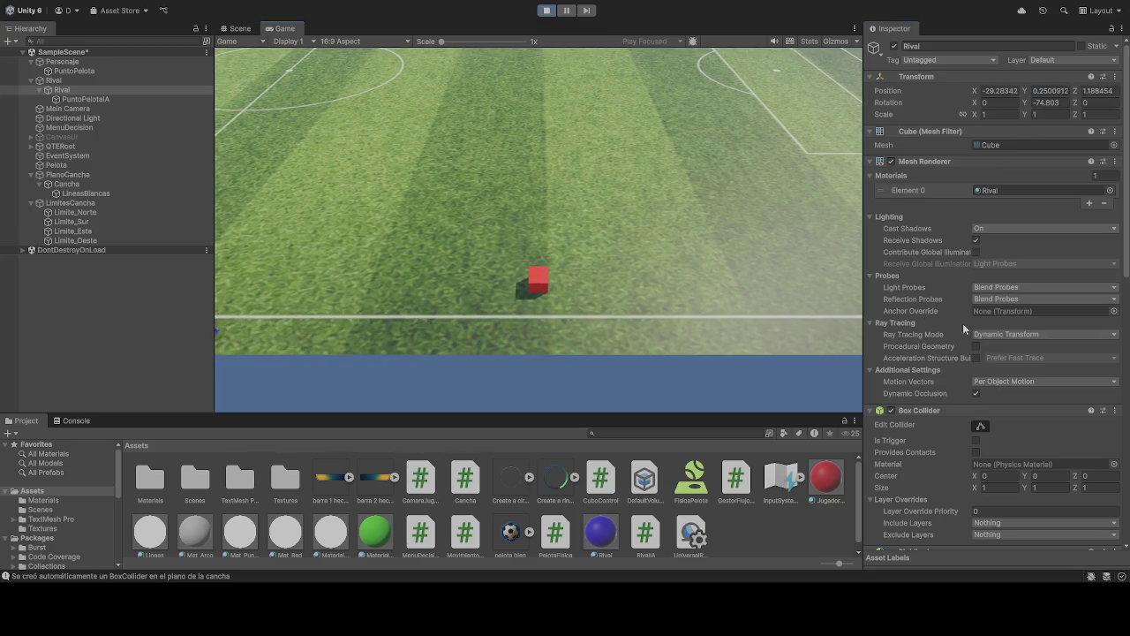
scroll(993, 291, "down", 3)
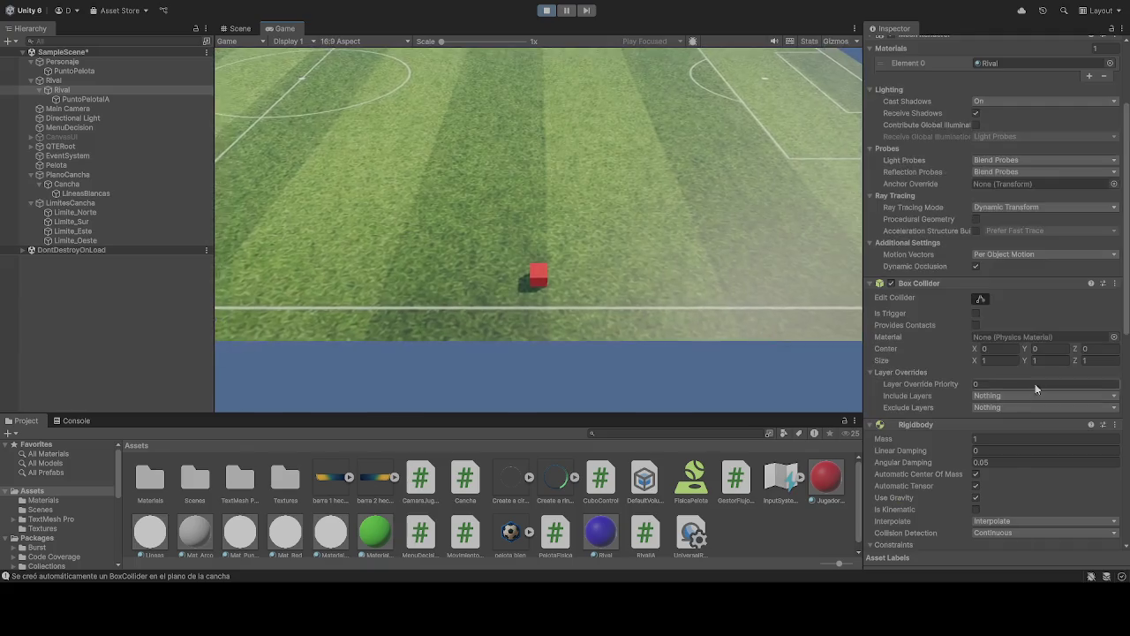
scroll(1048, 291, "up", 3)
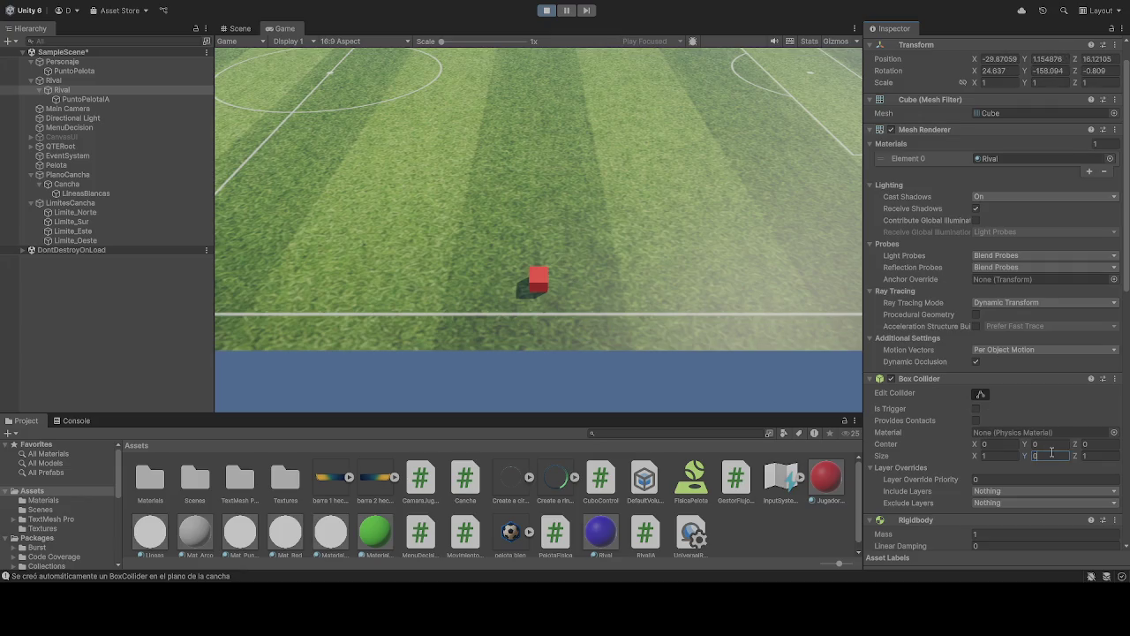
Step: Set Rival's Box Collider Size Y to 100, then stop and restart the game
left_click(471, 261)
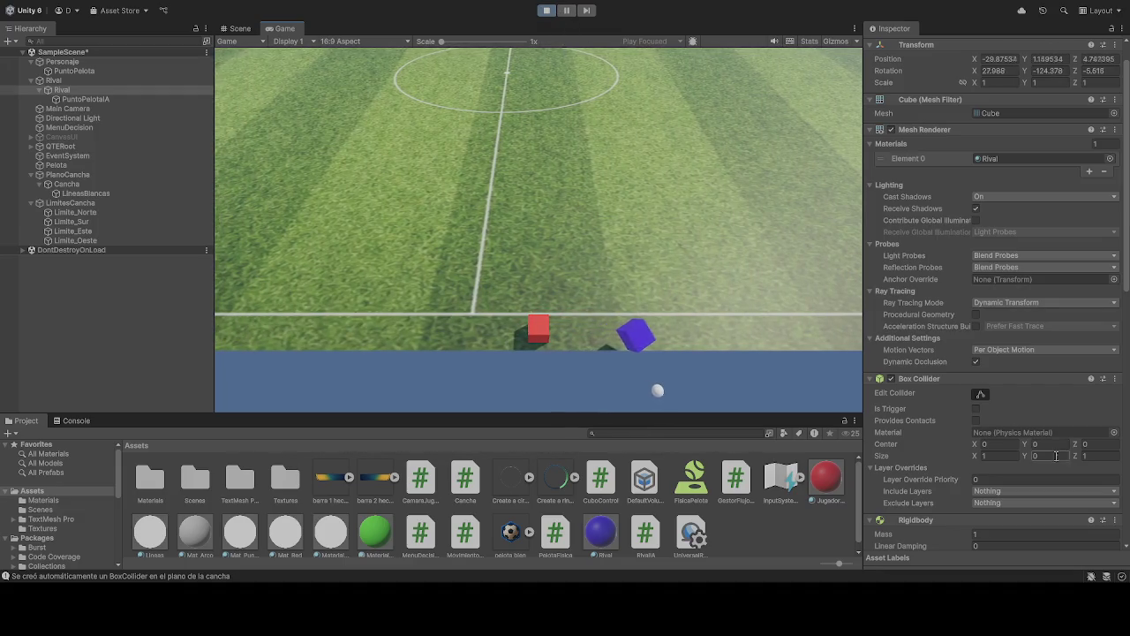
type("1")
left_click(1050, 457)
type("100111")
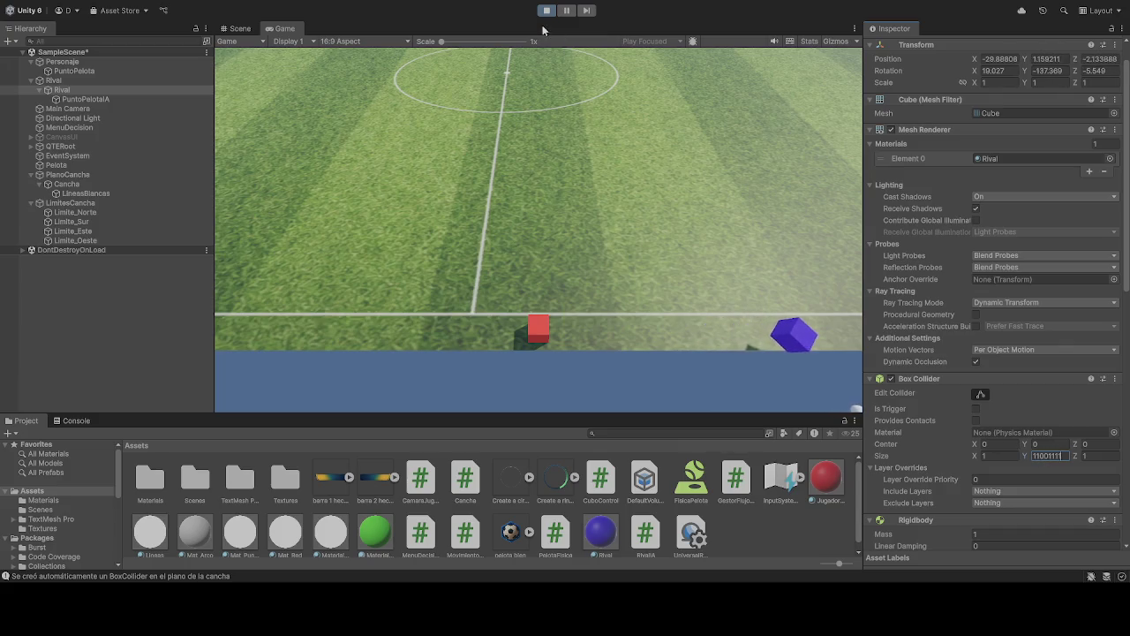
left_click(547, 10)
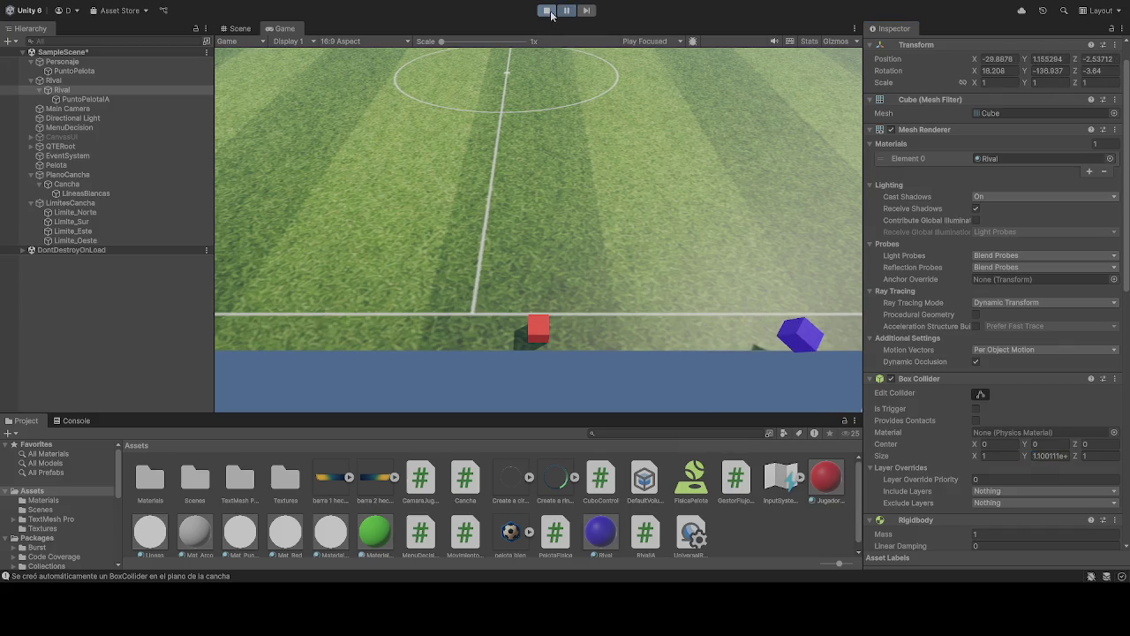
left_click(547, 9)
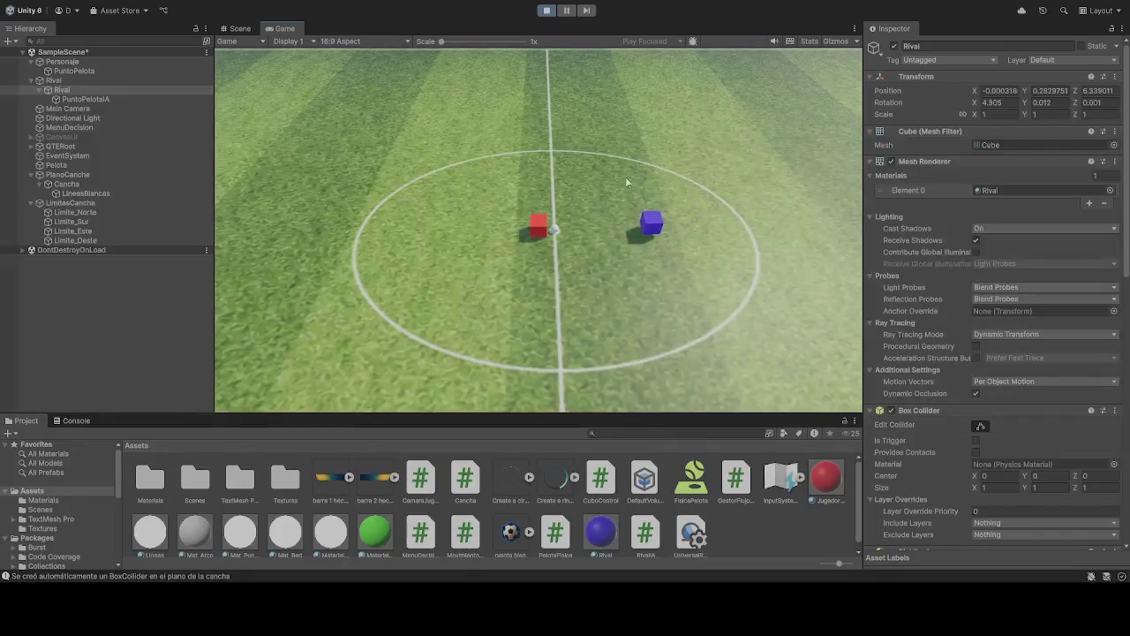
Step: Pause the game as the blue Rival cube reaches the player and ball
left_click(566, 11)
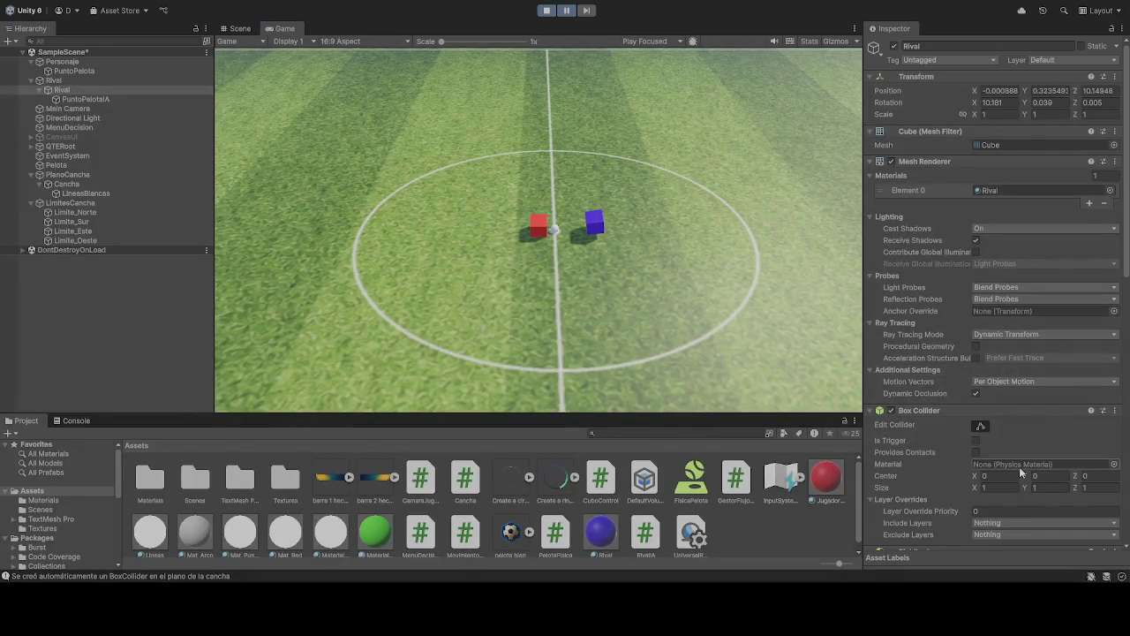
scroll(1022, 473, "down", 8)
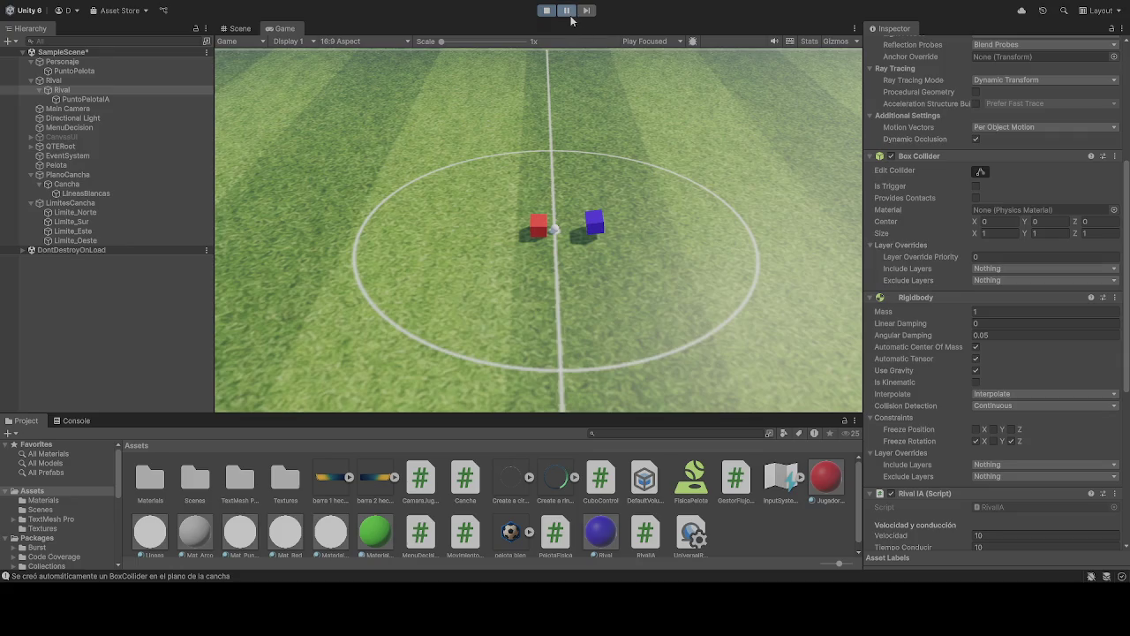
Step: Resume play, tick Freeze Position Y in Rival's Rigidbody constraints, and return to Scene view
left_click(568, 13)
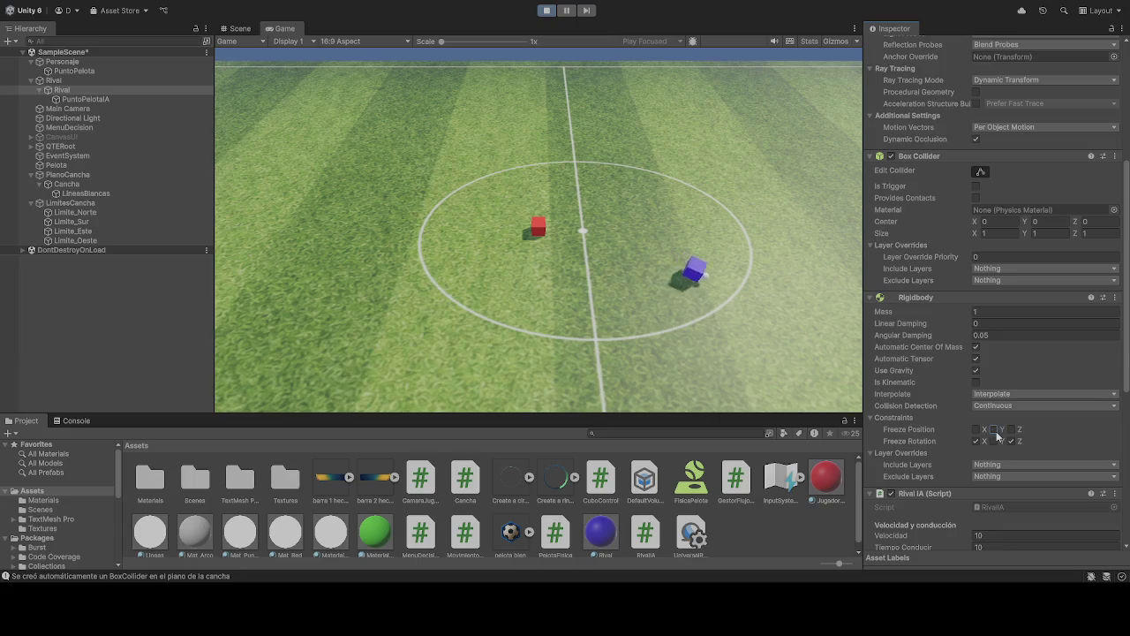
left_click(994, 429)
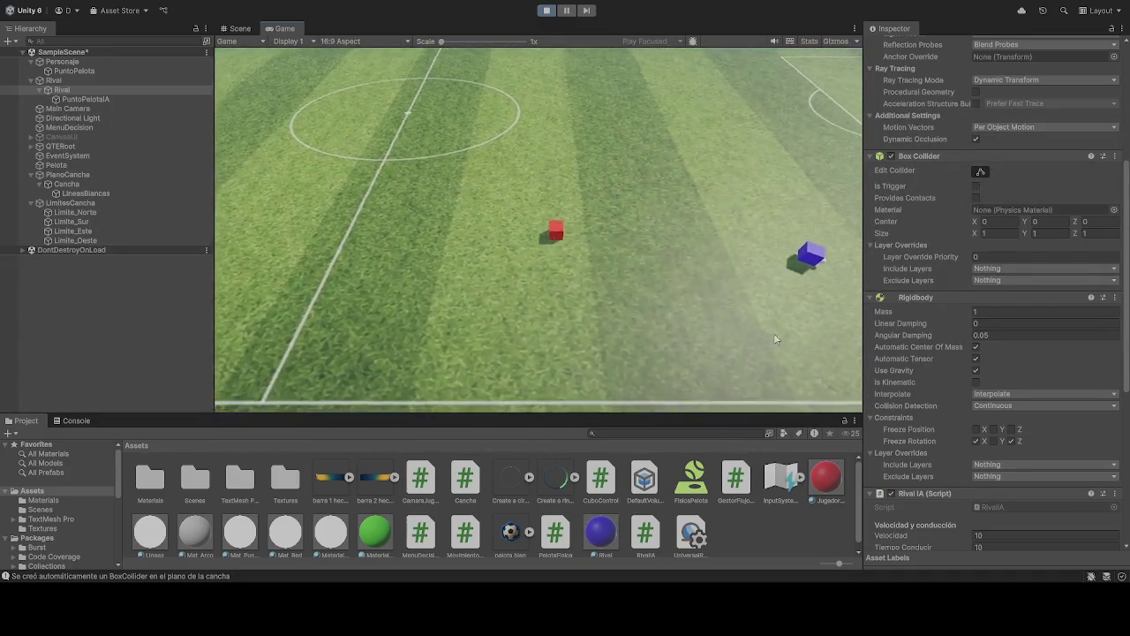
left_click(239, 29)
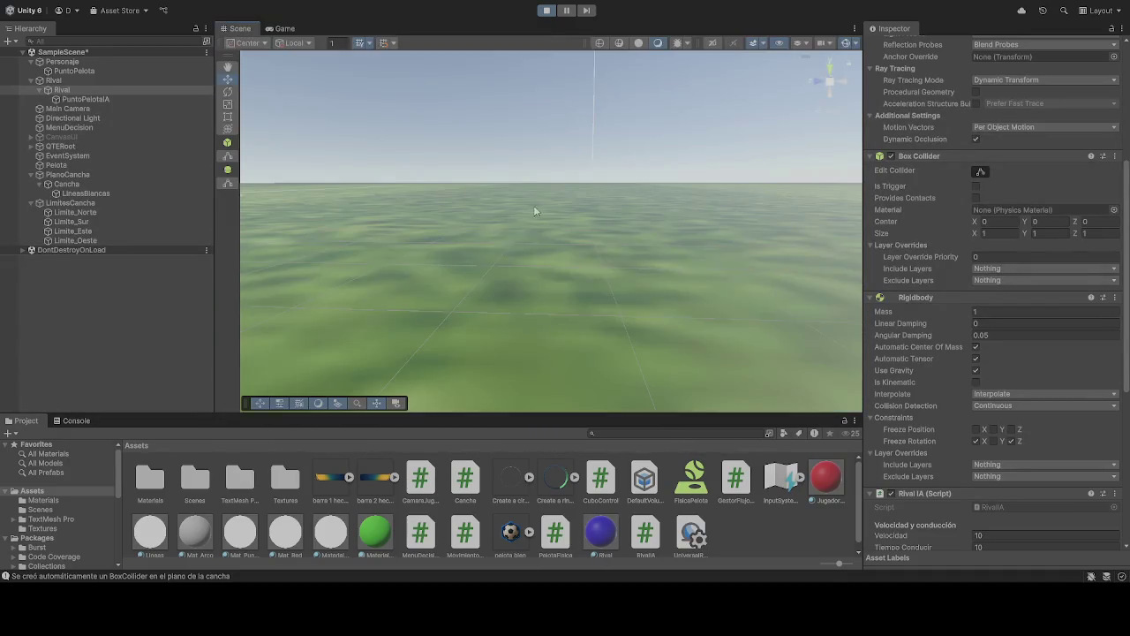
Step: Frame and orbit around the Rival cube, inspecting its colliders and the PlanoCancha pitch plane
key("f")
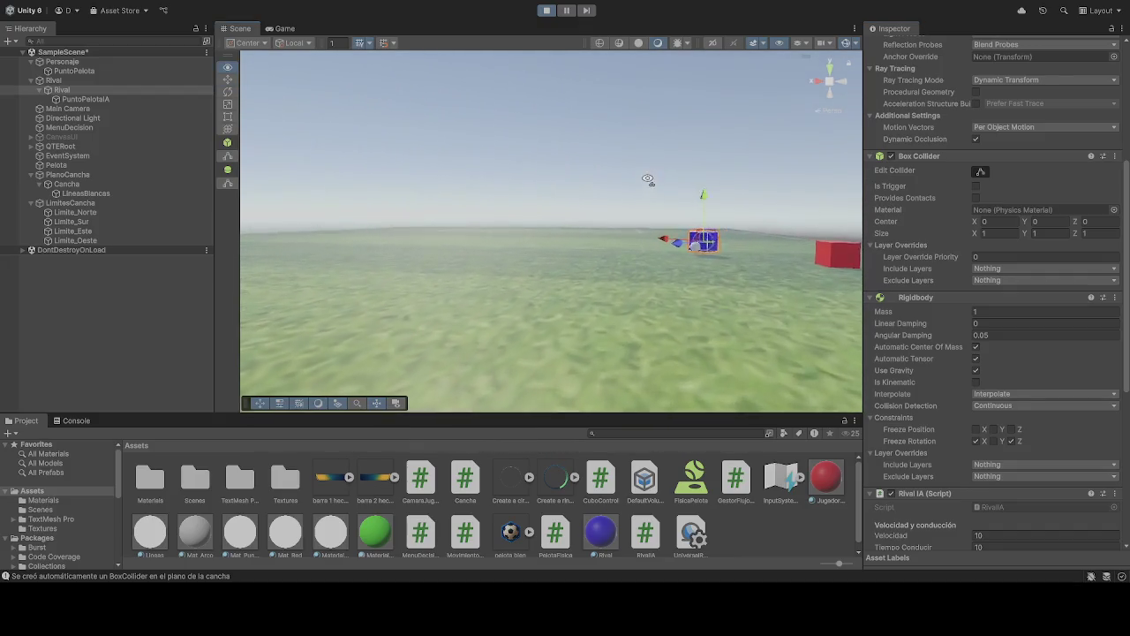
left_click_drag(671, 291, 302, 242)
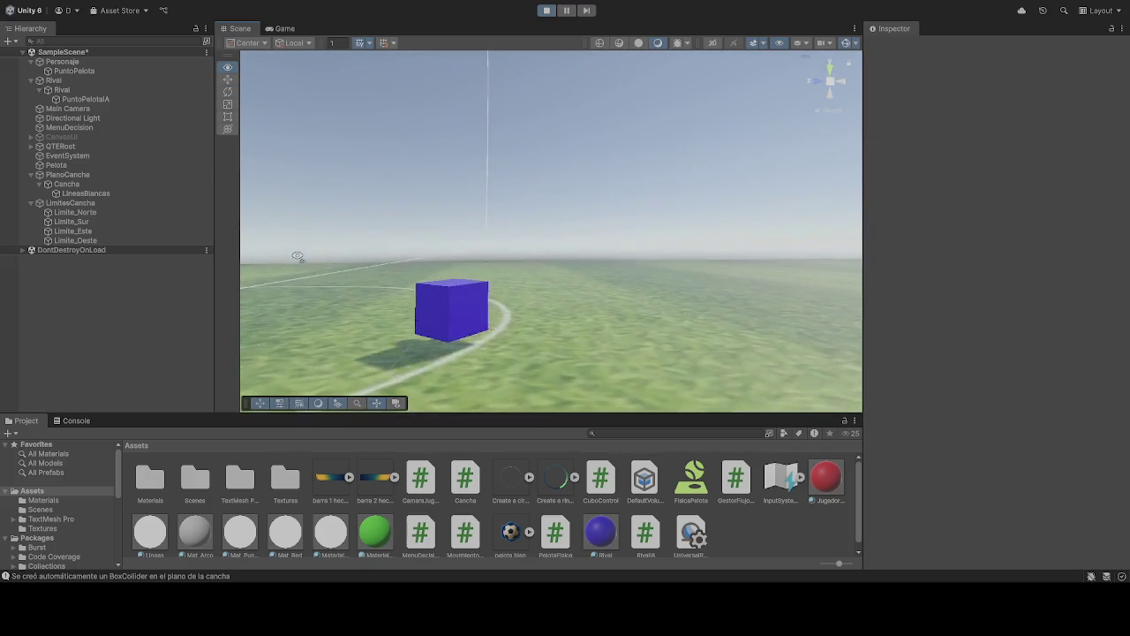
left_click(371, 297)
mouse_move(371, 297)
left_mouse_down()
mouse_move(535, 229)
mouse_move(318, 232)
mouse_move(300, 245)
left_mouse_up()
scroll(977, 436, "down", 5)
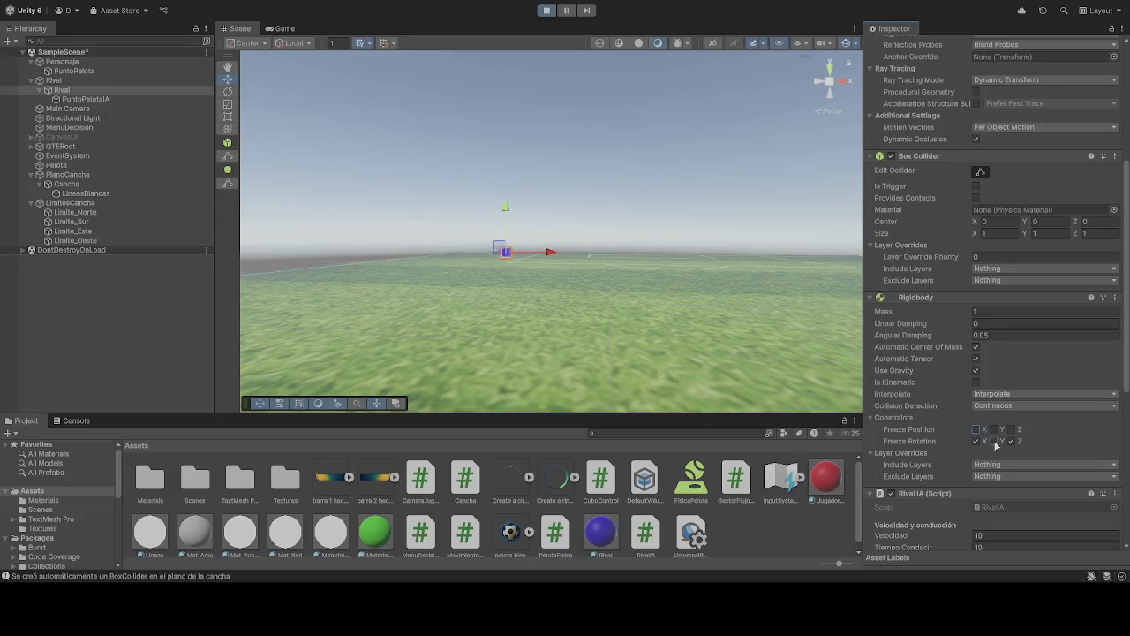
scroll(995, 444, "down", 5)
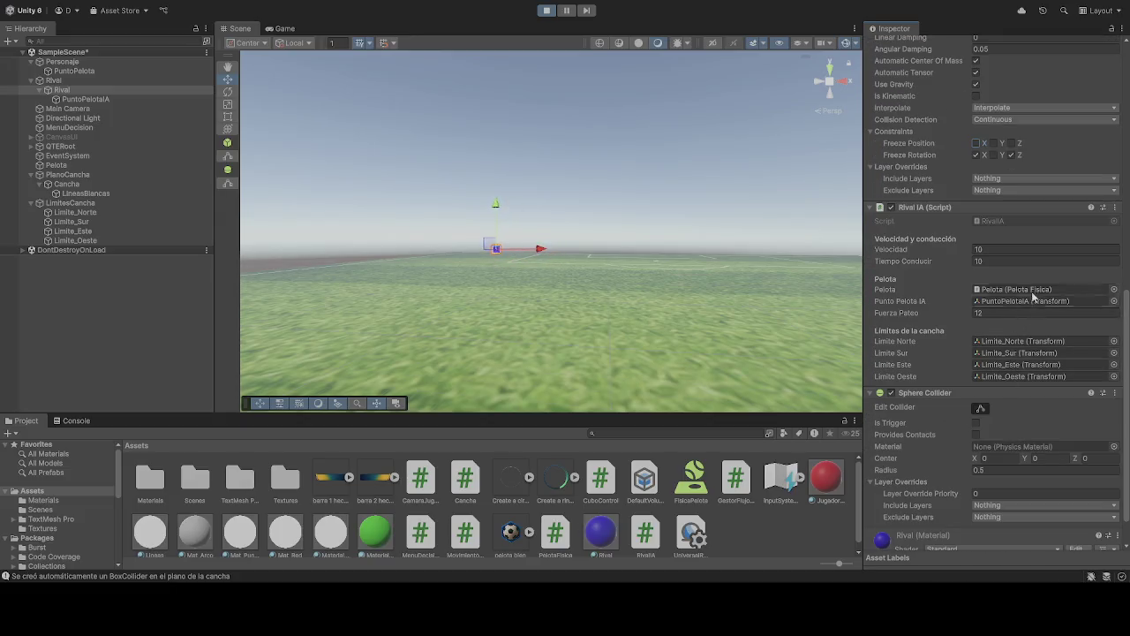
scroll(1040, 431, "down", 1)
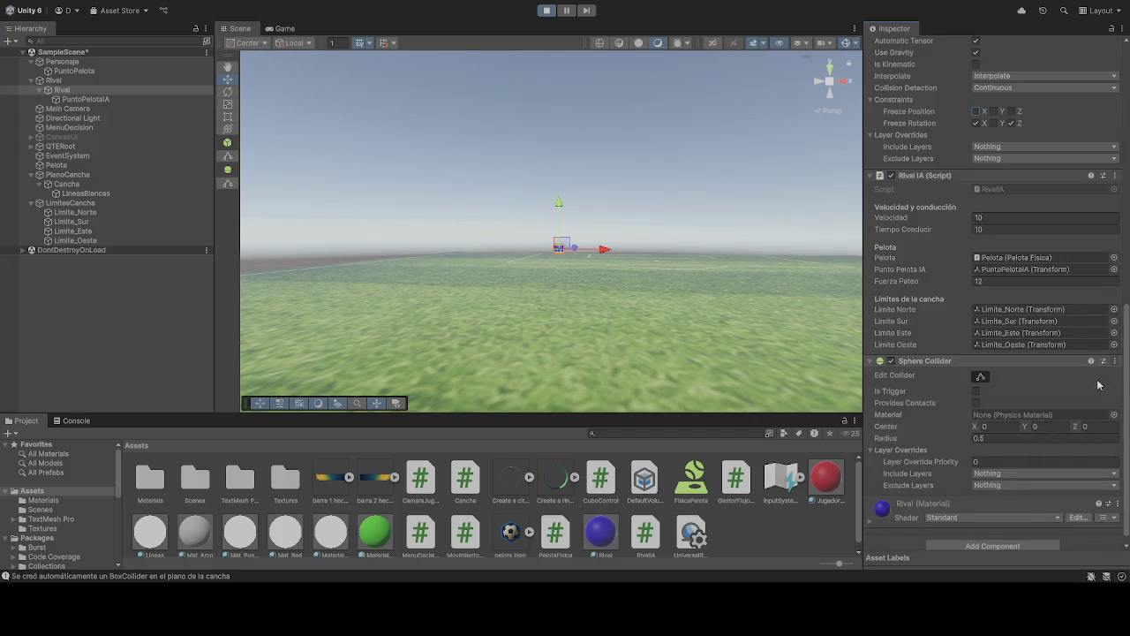
left_click(690, 289)
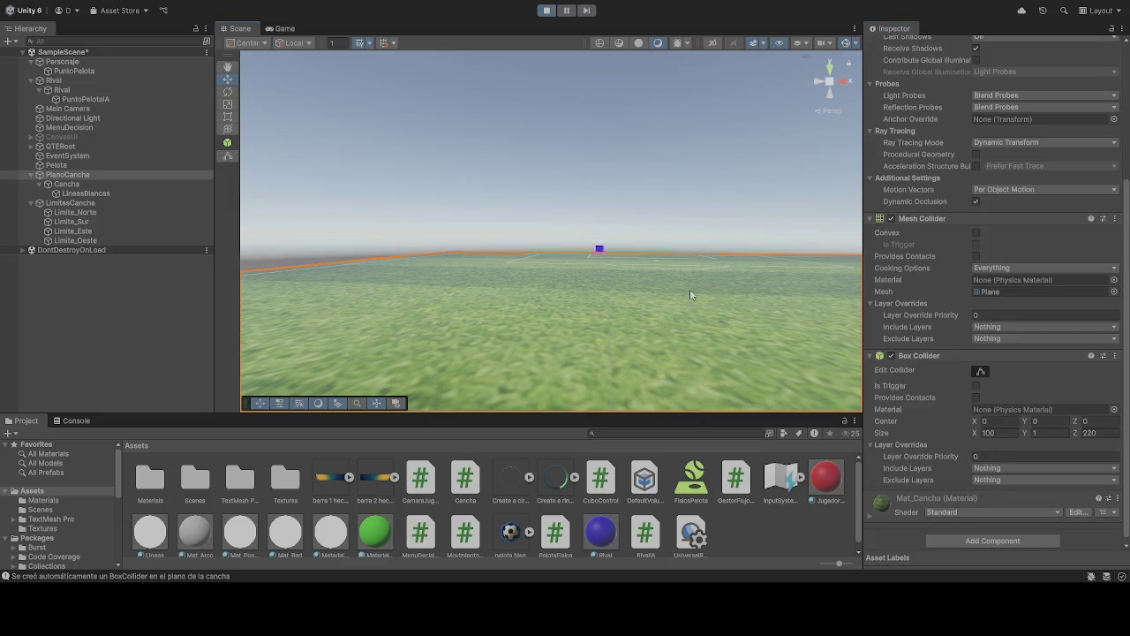
left_click(628, 261)
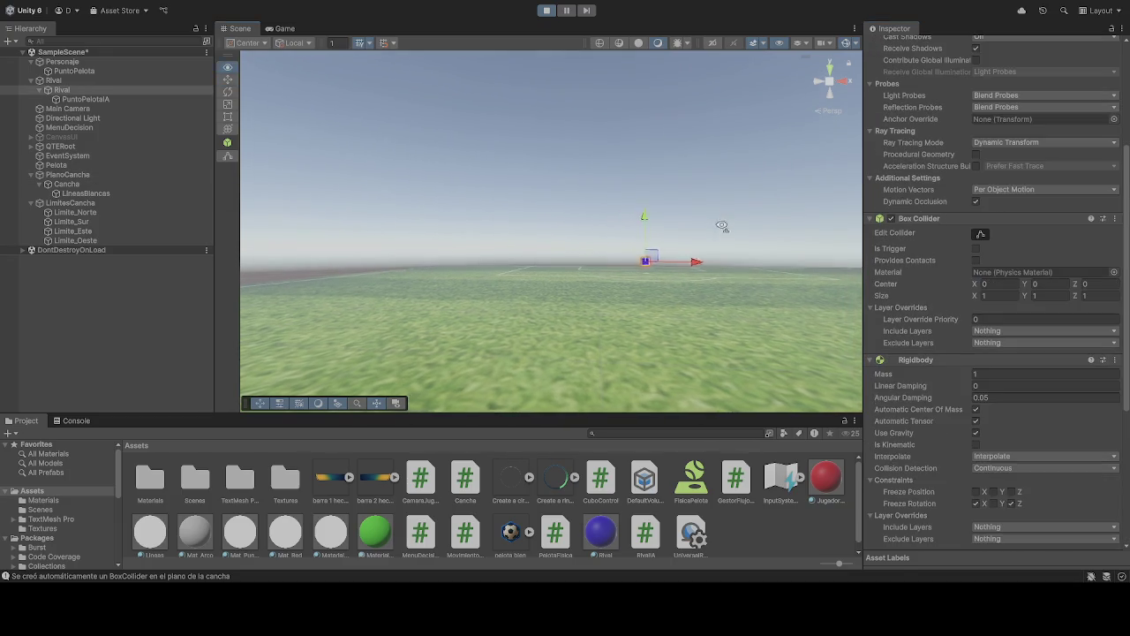
mouse_move(773, 229)
left_mouse_down()
mouse_move(842, 241)
mouse_move(623, 226)
left_mouse_up()
scroll(1044, 272, "up", 5)
Step: Reselect Rival, edit its Position Y and Box Collider Size Y to 0, then stop playing
left_click(1049, 92)
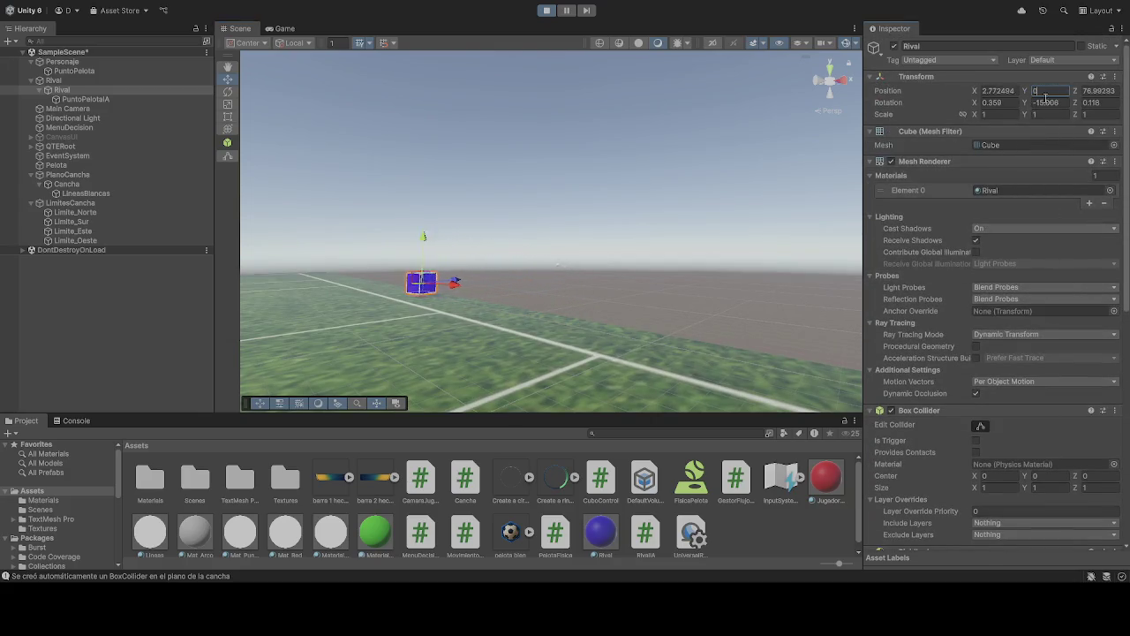
left_click(712, 154)
left_click(376, 277)
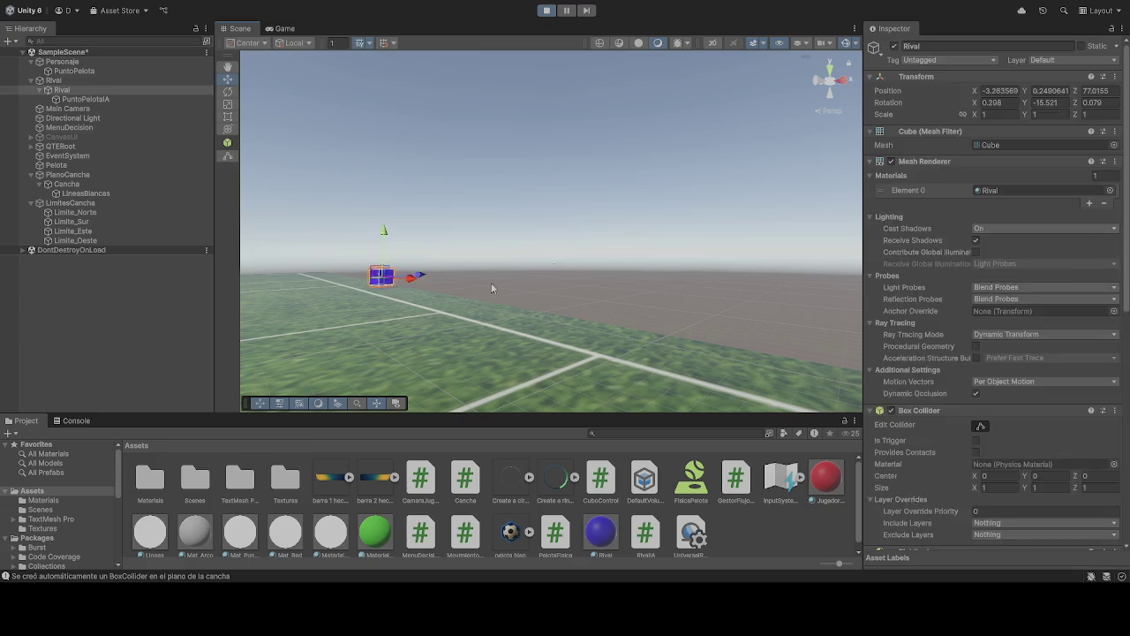
key("f")
left_click(1047, 489)
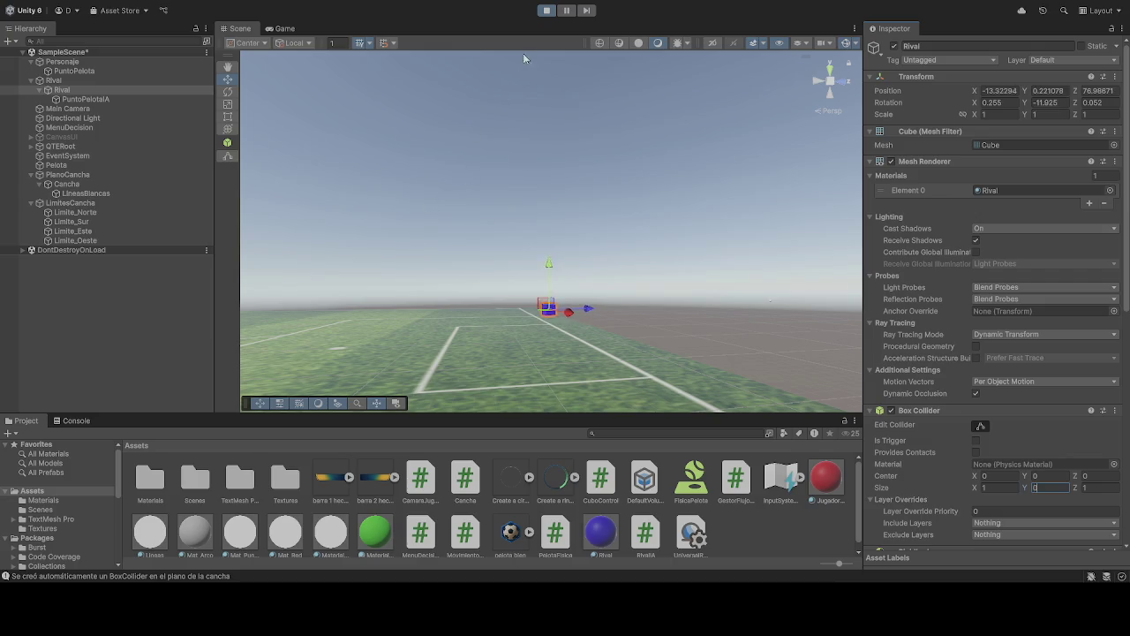
left_click(547, 9)
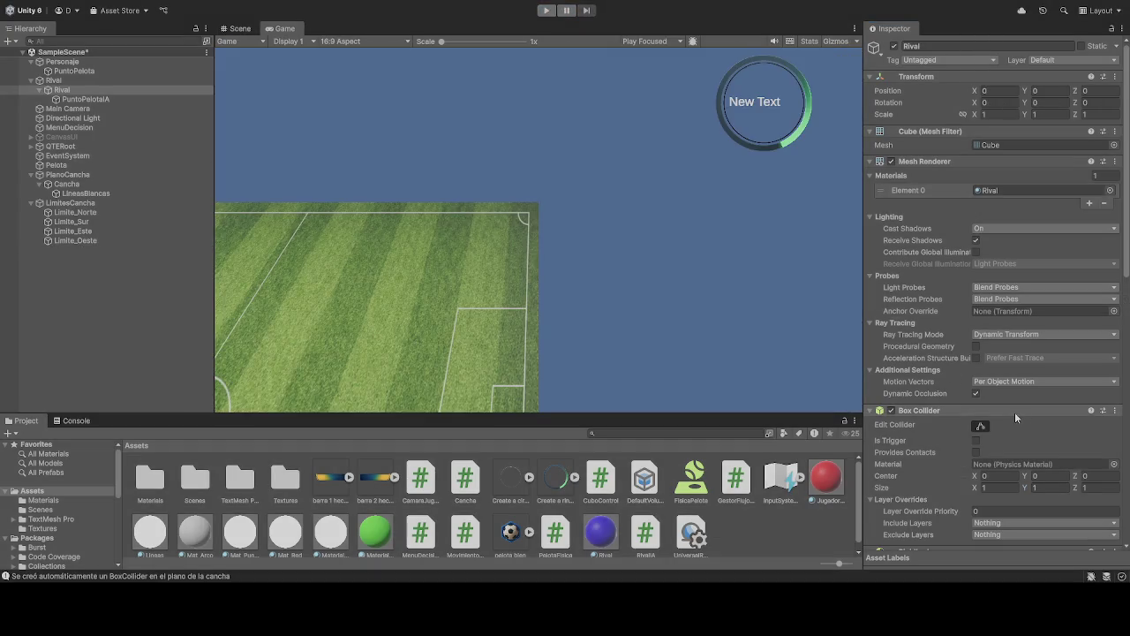
Step: Remove Rival's Sphere Collider and start a new play test with Ctrl+P
scroll(1015, 412, "down", 10)
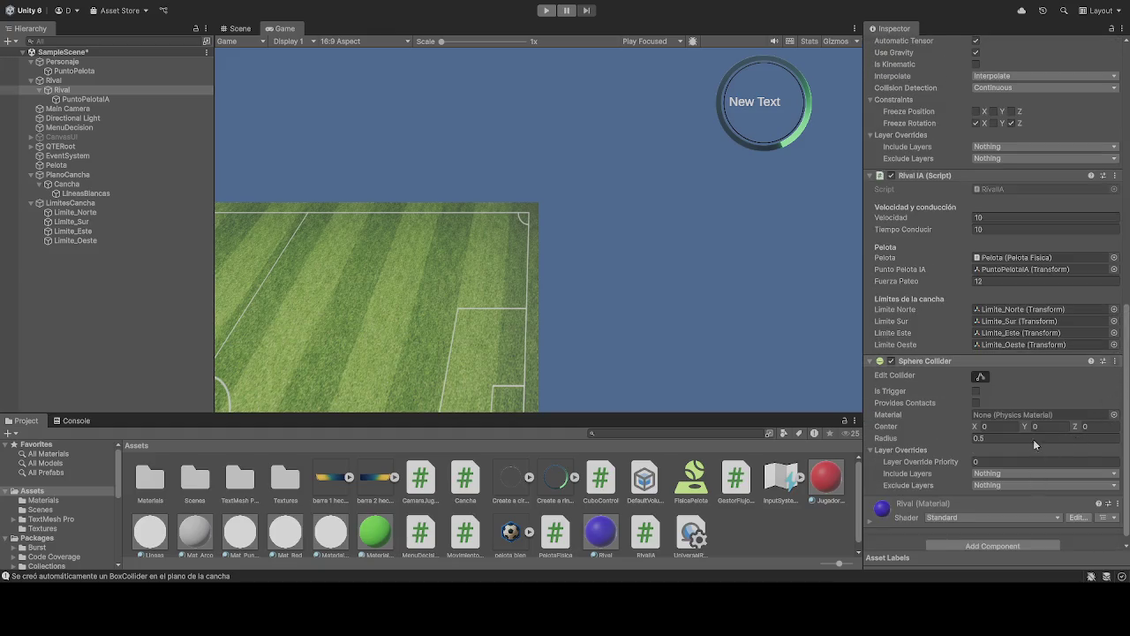
key("ctrl+z")
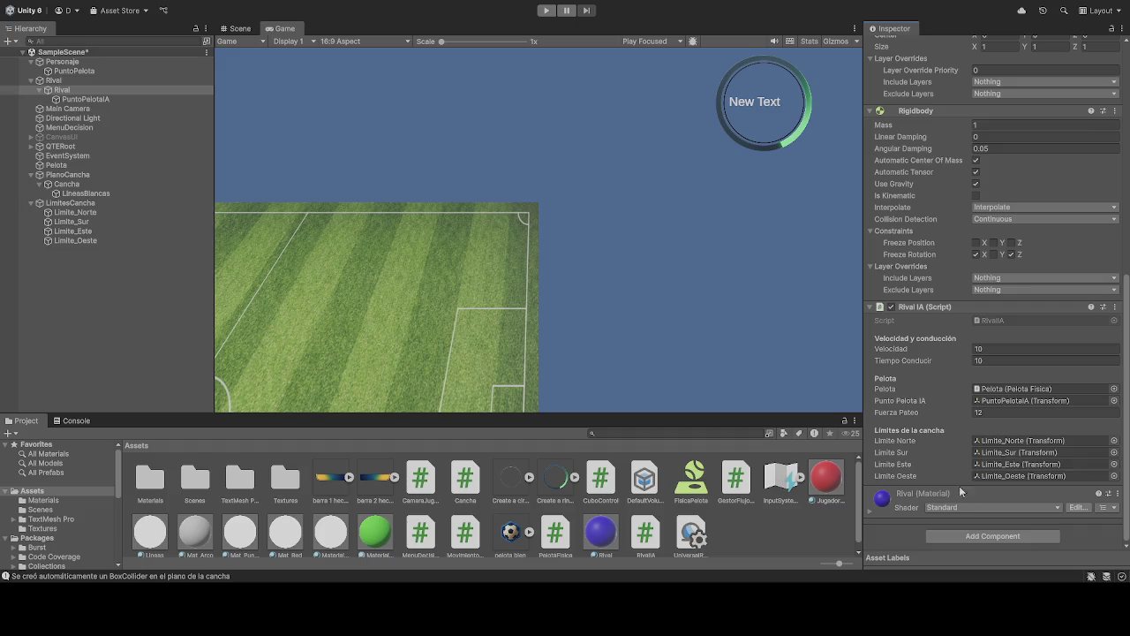
scroll(933, 376, "up", 3)
key("ctrl+p")
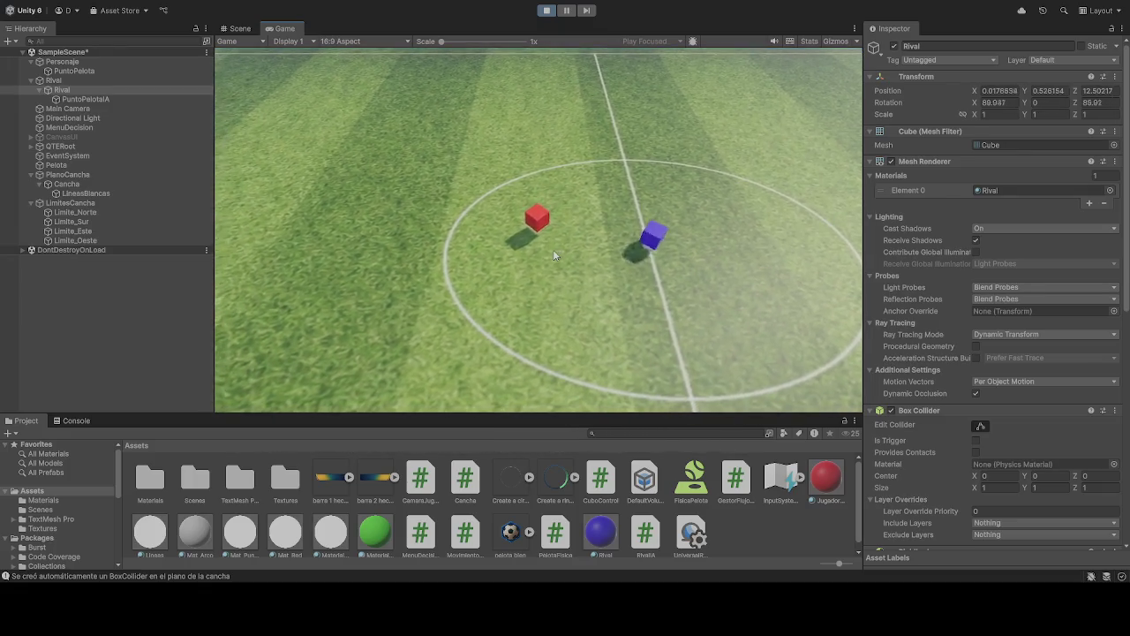
Step: Watch Rival chase the player in the Game view, check its Position Y, then stop the test
scroll(980, 500, "down", 3)
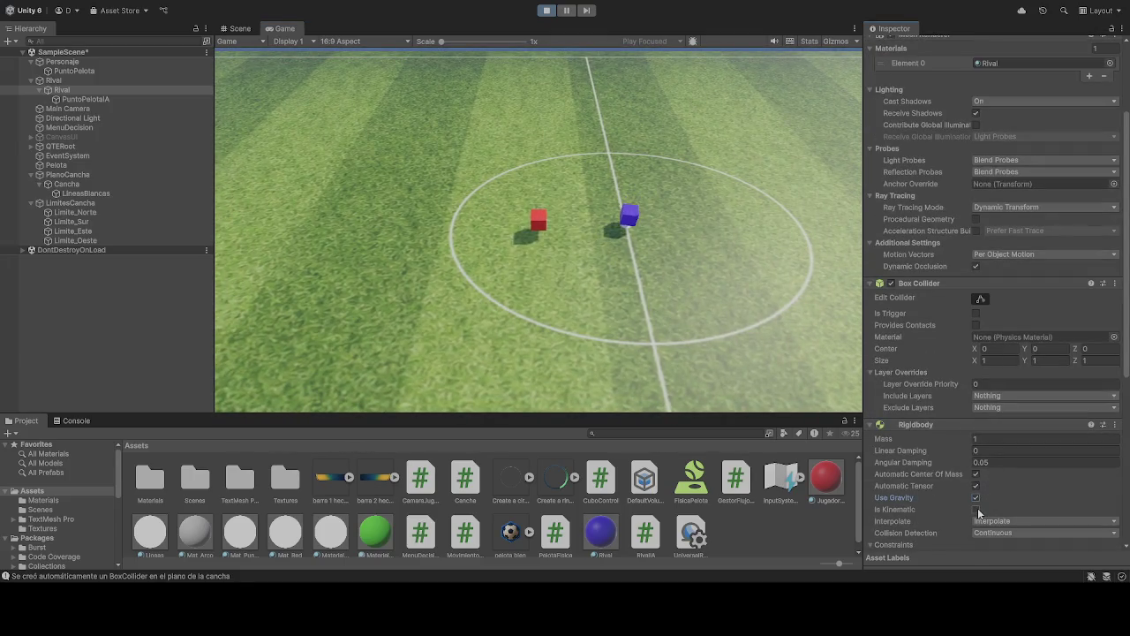
left_click(582, 241)
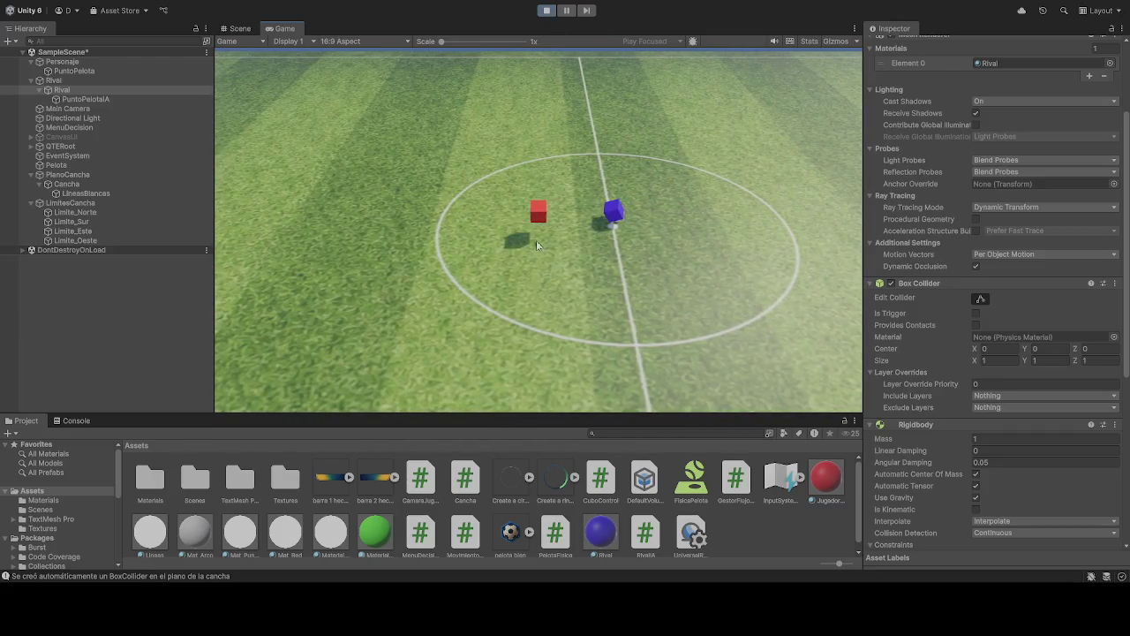
scroll(1061, 299, "up", 3)
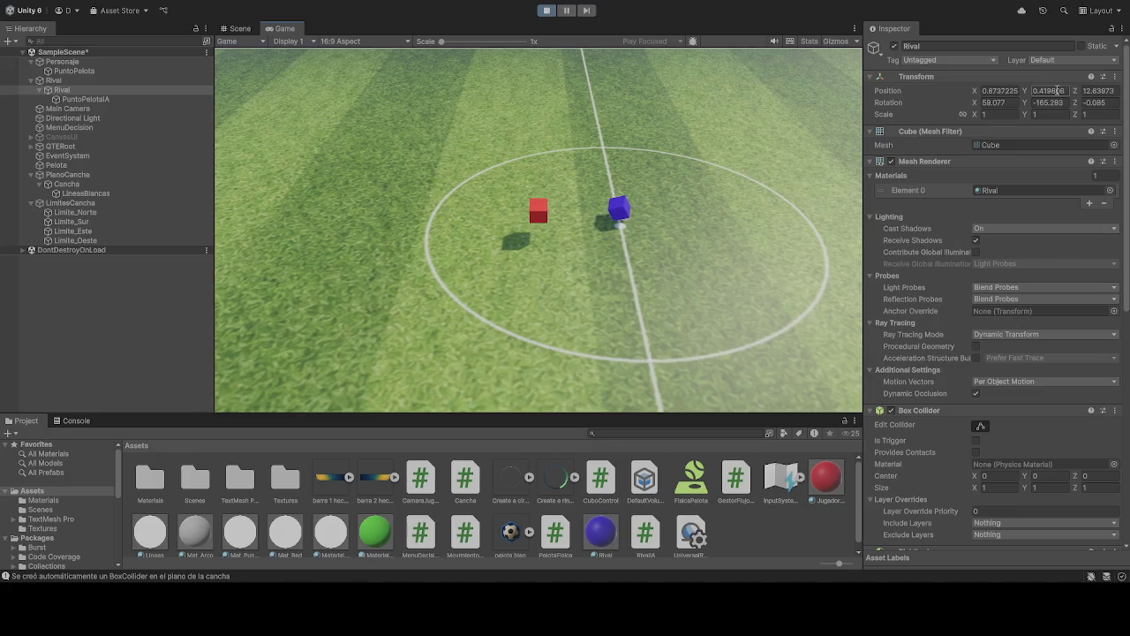
left_click(1057, 91)
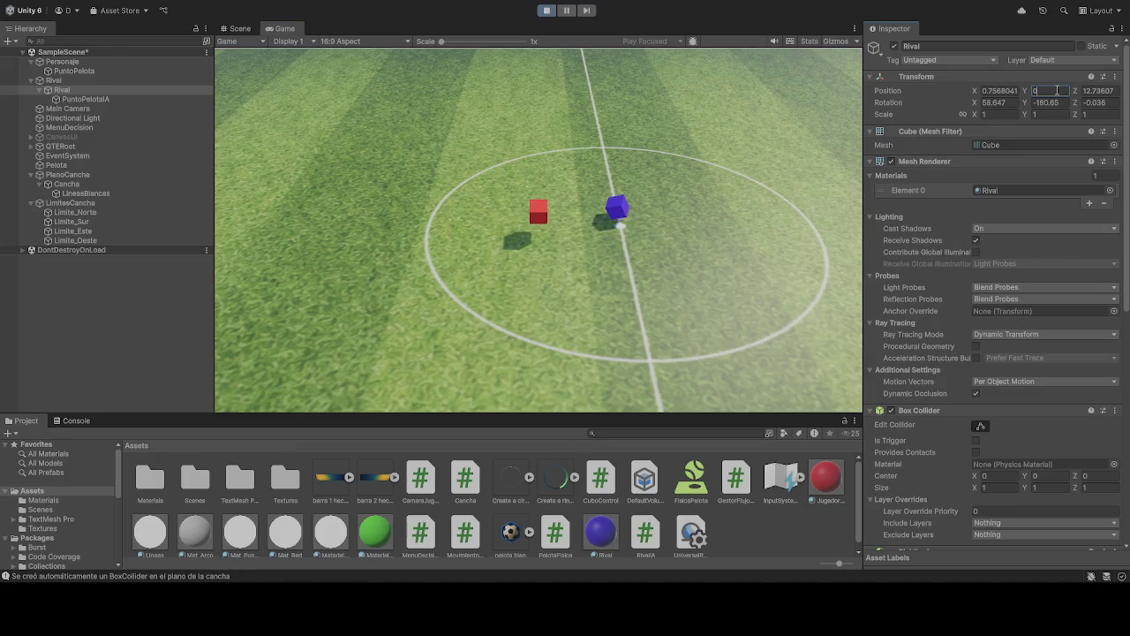
left_click(624, 173)
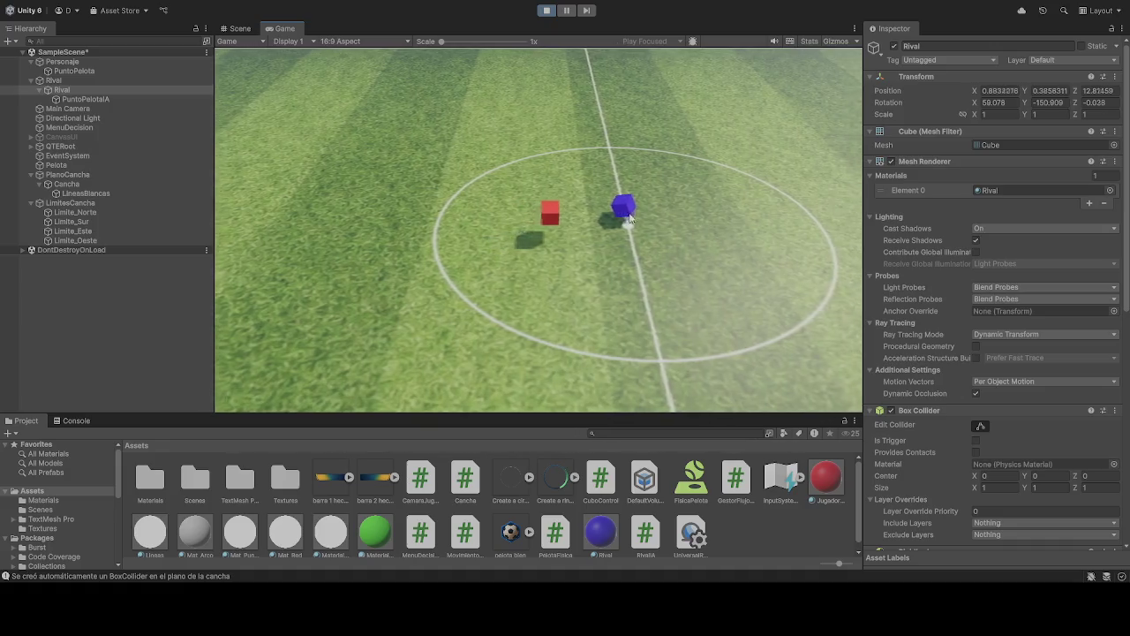
scroll(993, 292, "down", 3)
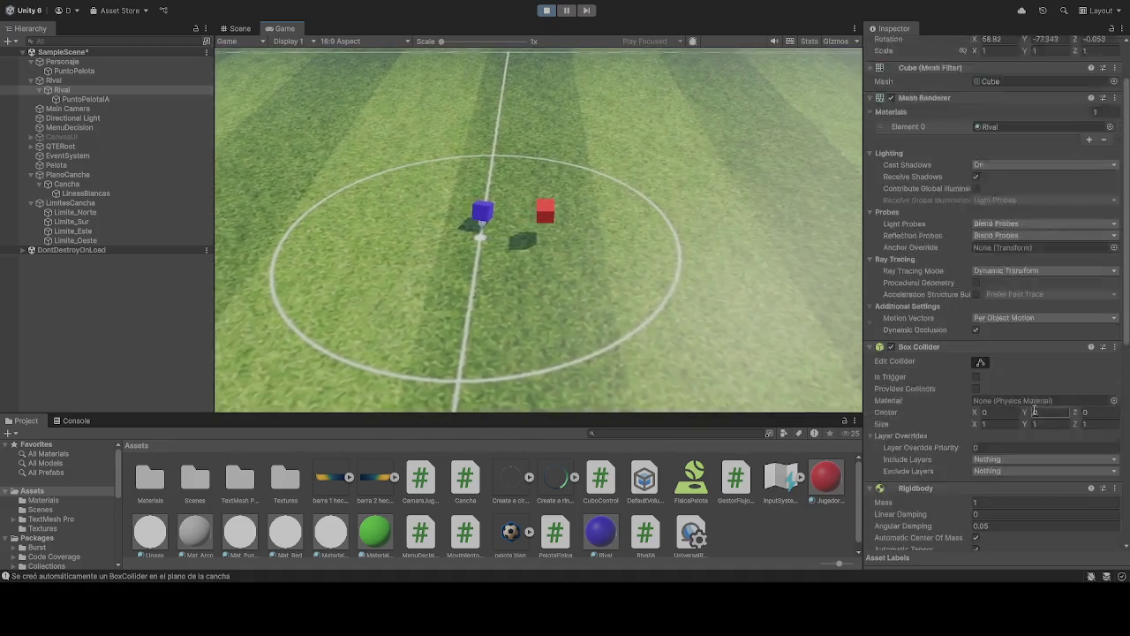
left_click(546, 11)
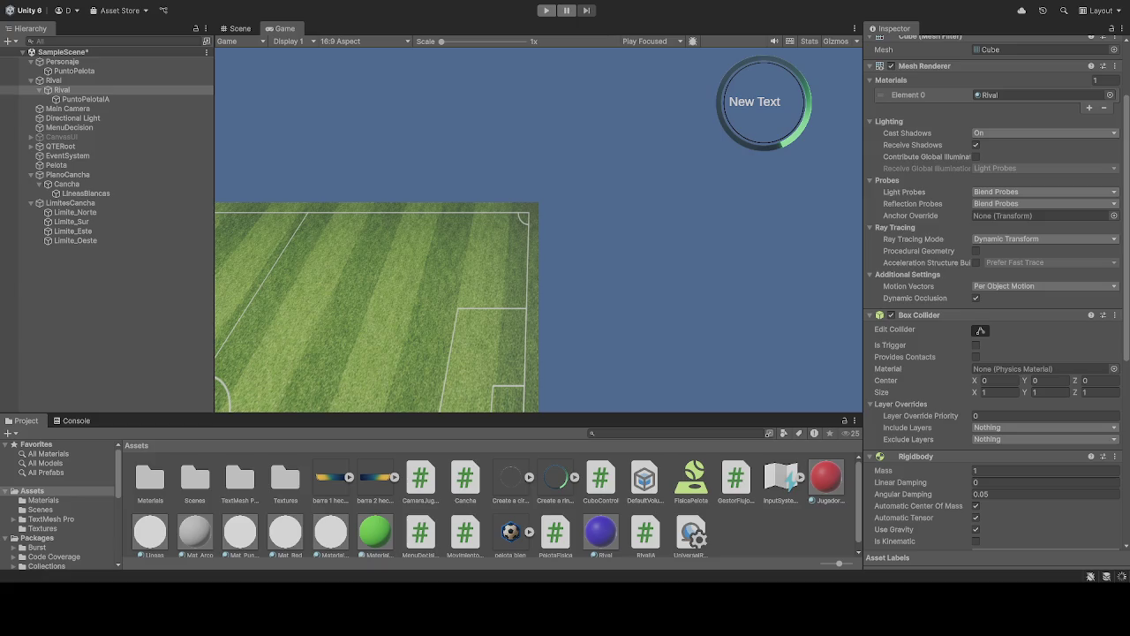
Step: Select Rival in the Hierarchy, review its Rigidbody settings, and start another play test
scroll(996, 291, "up", 3)
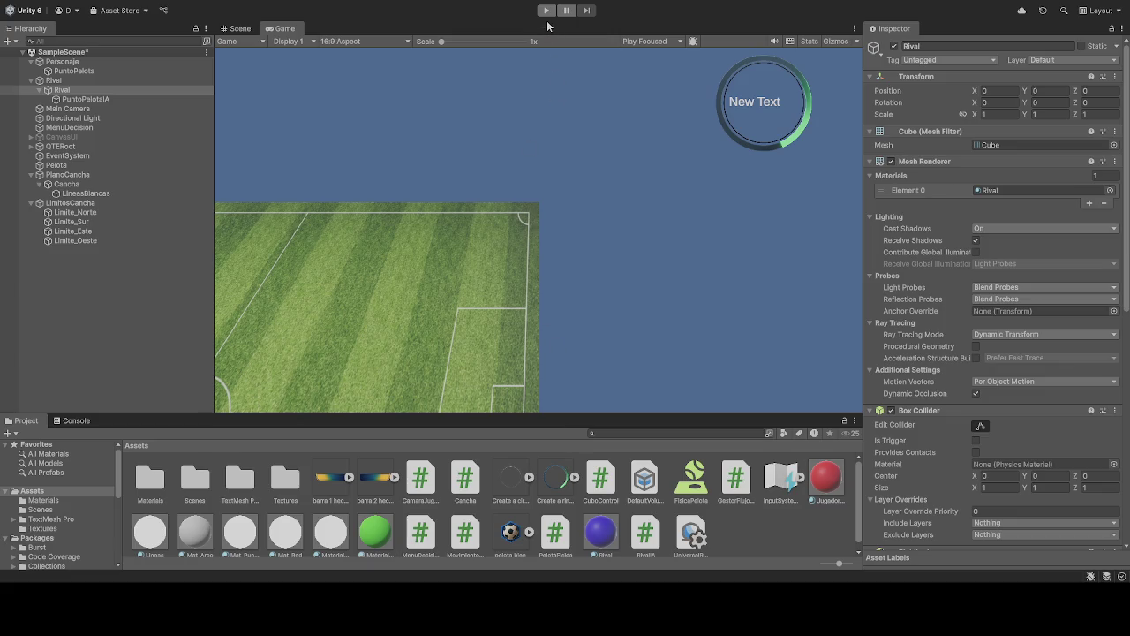
left_click(173, 91)
scroll(988, 420, "down", 6)
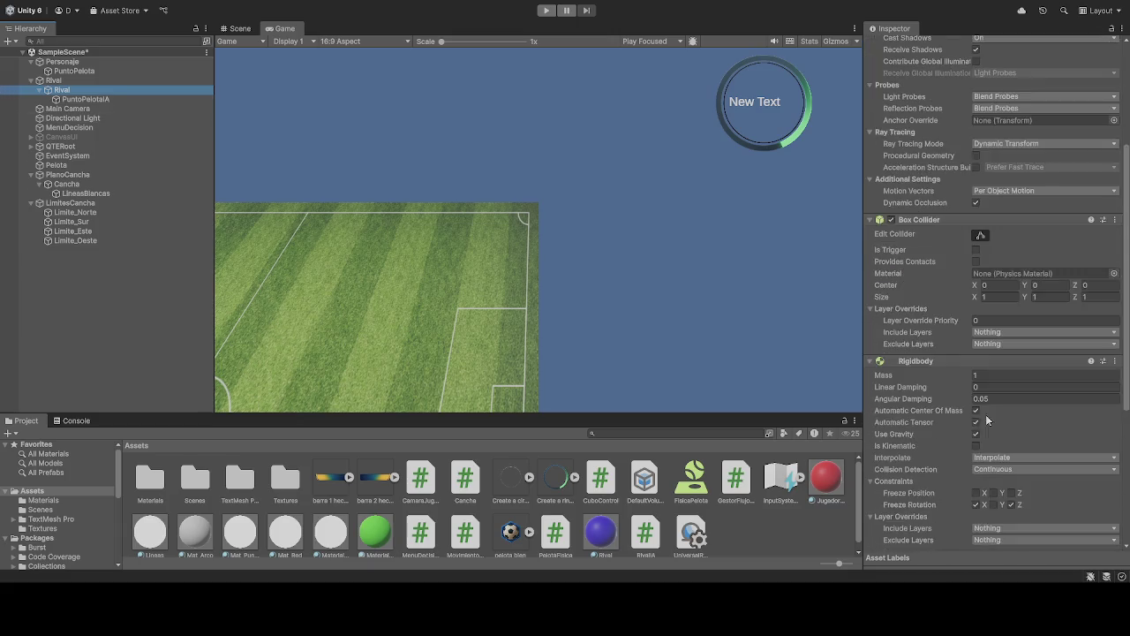
scroll(987, 421, "down", 5)
scroll(953, 449, "up", 10)
left_click(546, 10)
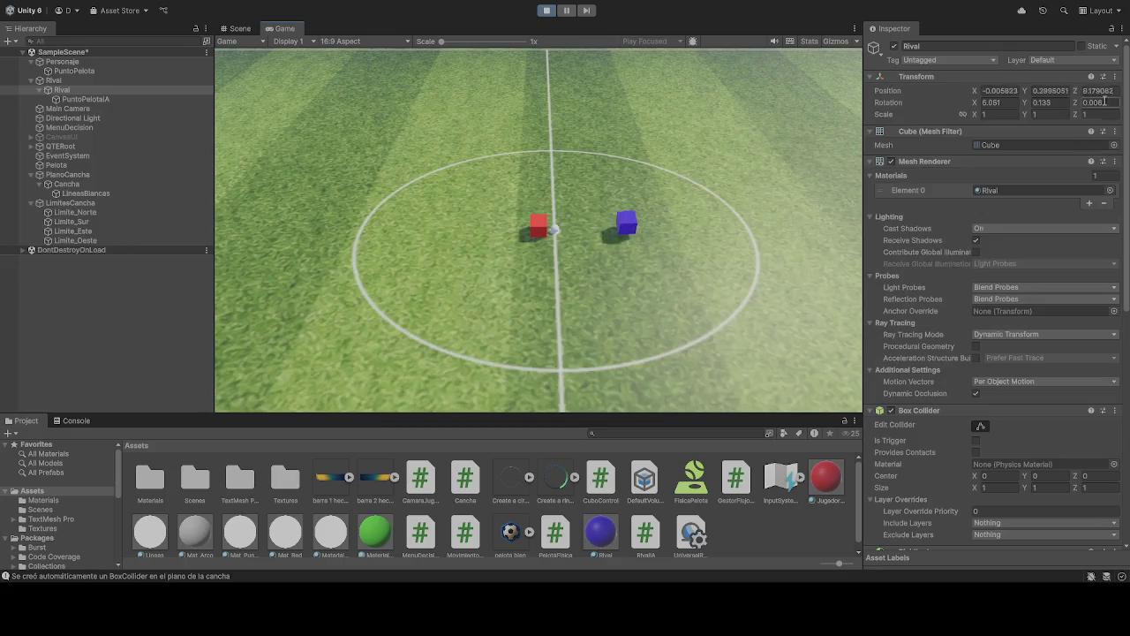
Step: Set Rival's Position Y to 0 during play, then stop and restart the play test
left_click(1066, 92)
type("0")
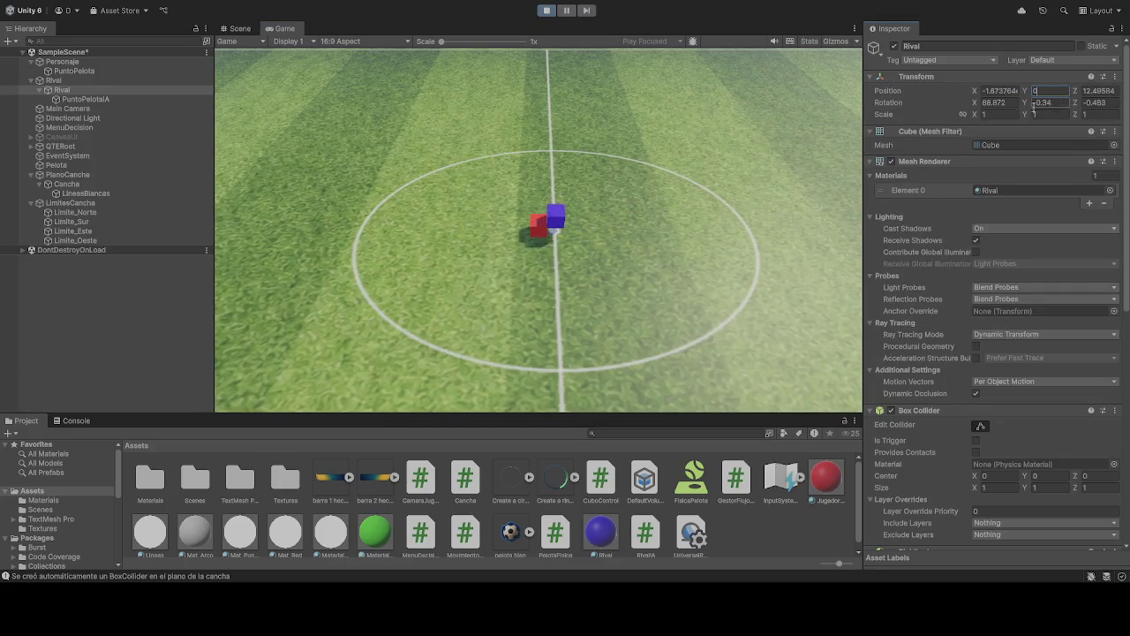
left_click(548, 11)
left_click(548, 11)
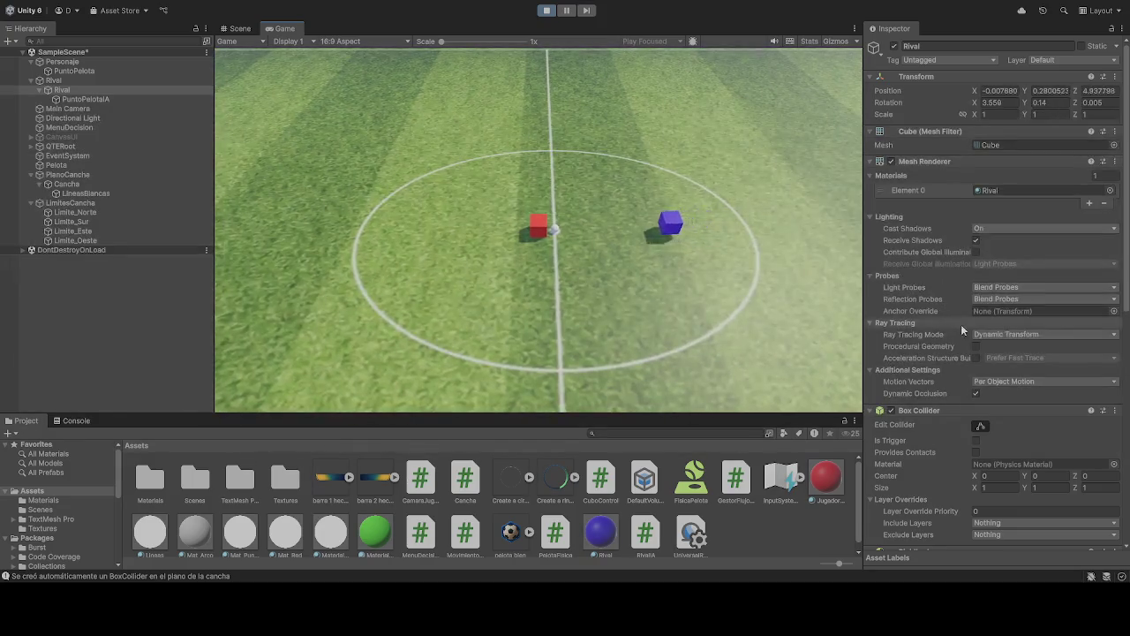
scroll(960, 325, "down", 3)
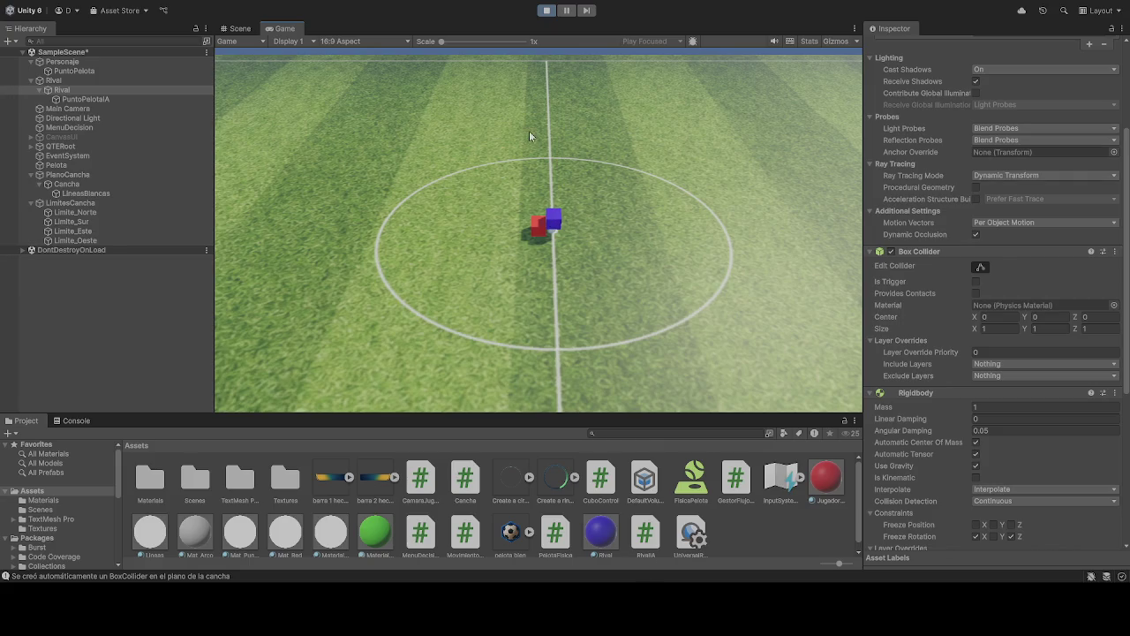
Step: Try collider Size Y 0 in play, then stop, set it to 0.5, and play again
scroll(1031, 445, "down", 6)
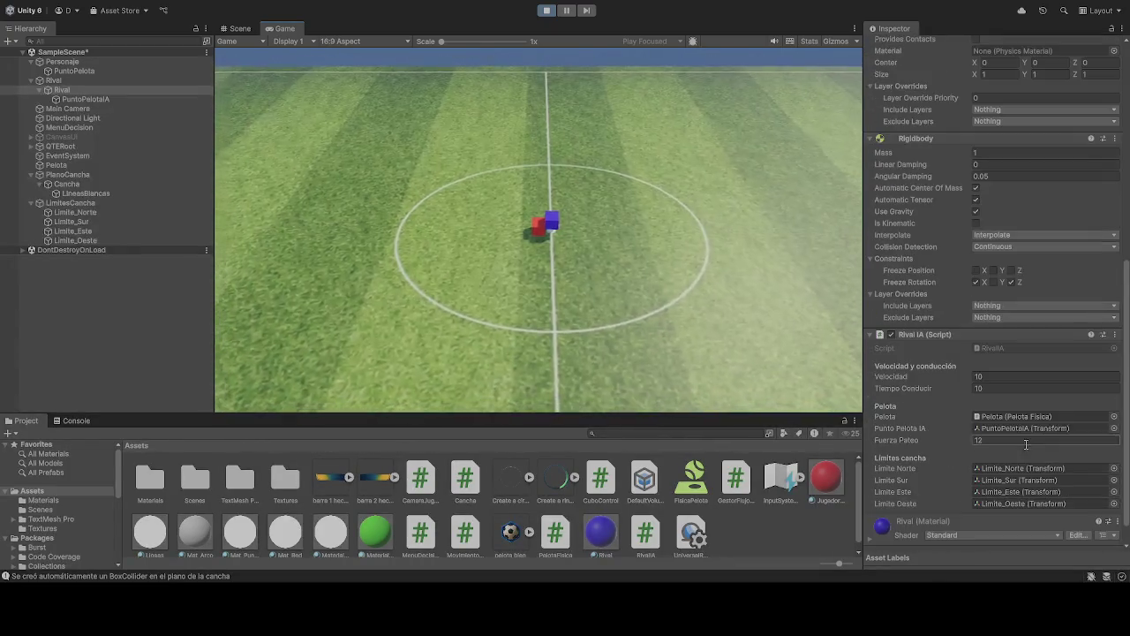
scroll(1027, 437, "up", 5)
left_click(1049, 396)
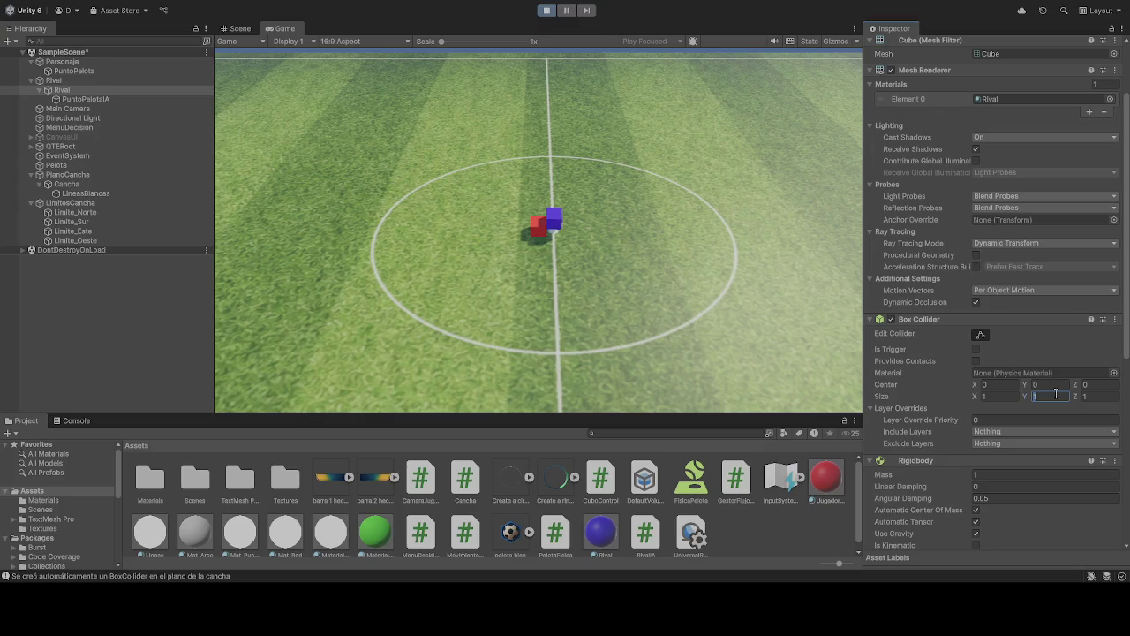
type("0")
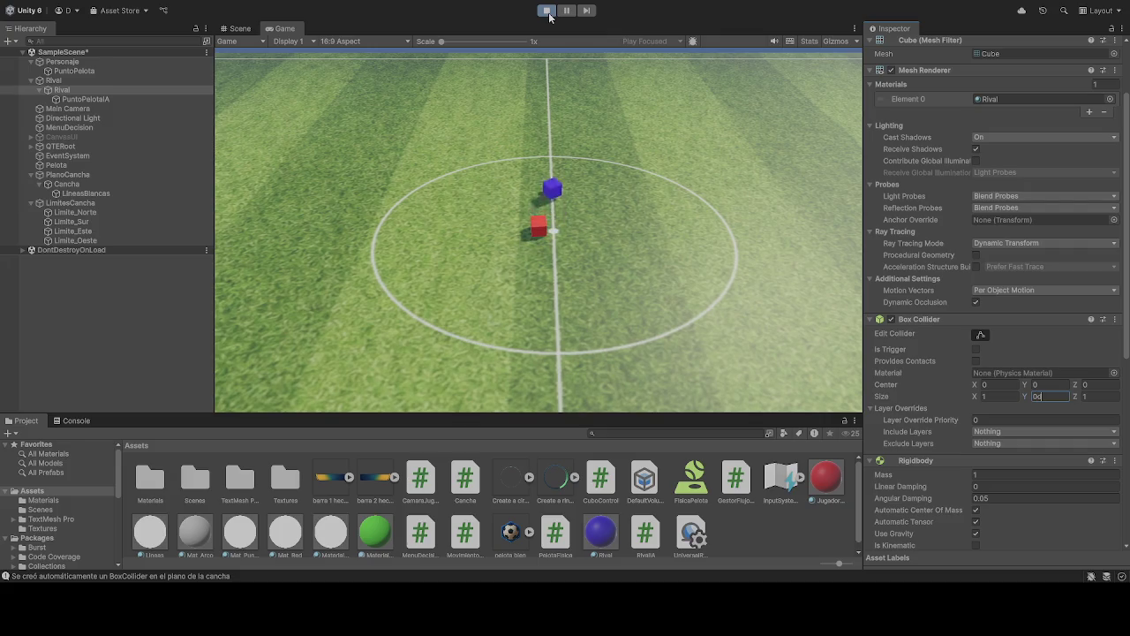
left_click(569, 176)
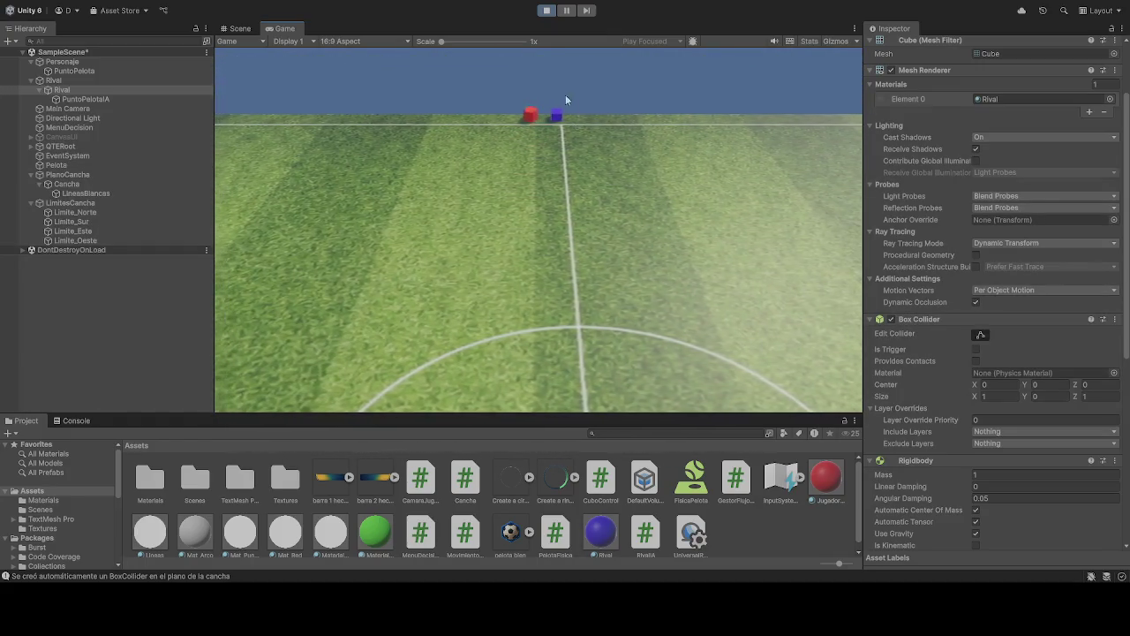
left_click(547, 10)
left_click(1062, 397)
type("0.5")
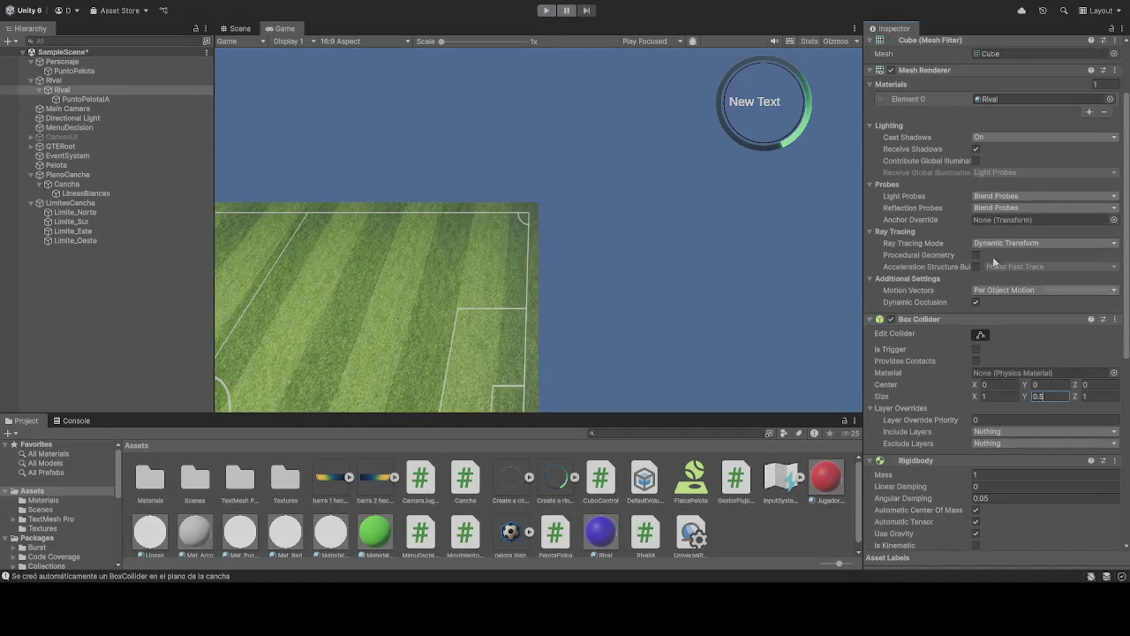
left_click(547, 10)
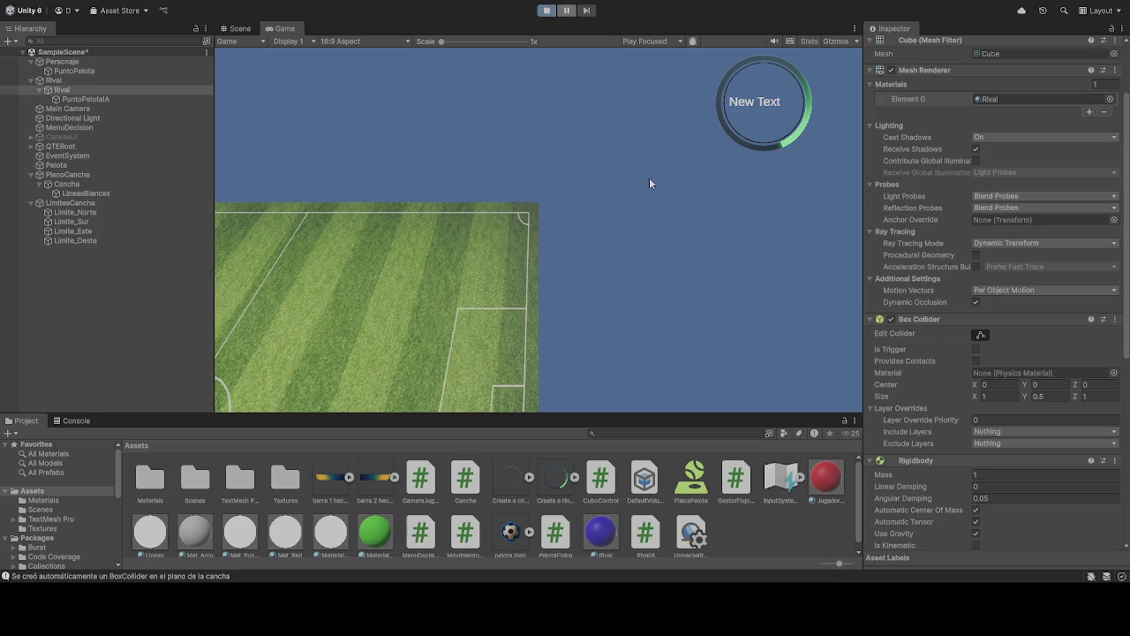
Step: Start the match in the Game view, watch Rival chase the player, then stop the test
left_click(570, 247)
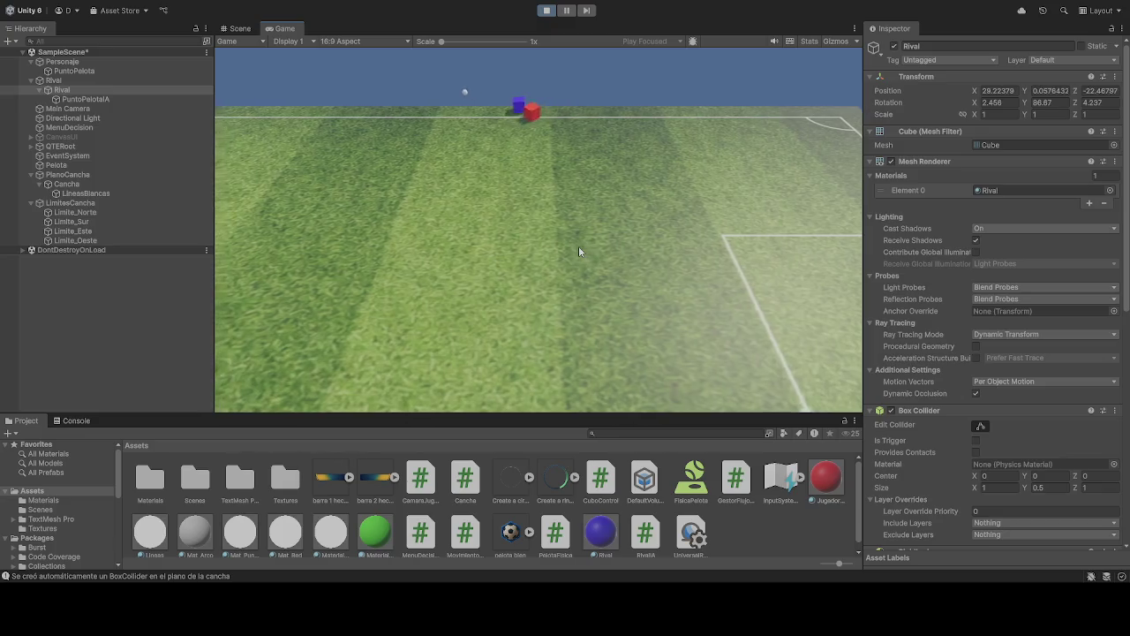
left_click(547, 10)
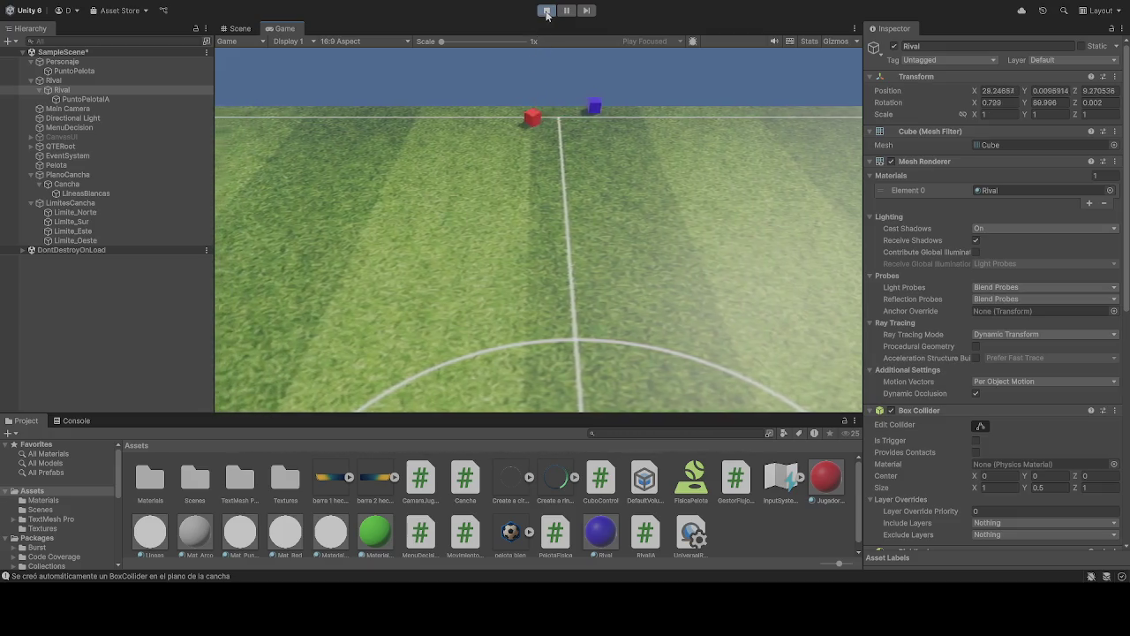
key("ctrl+p")
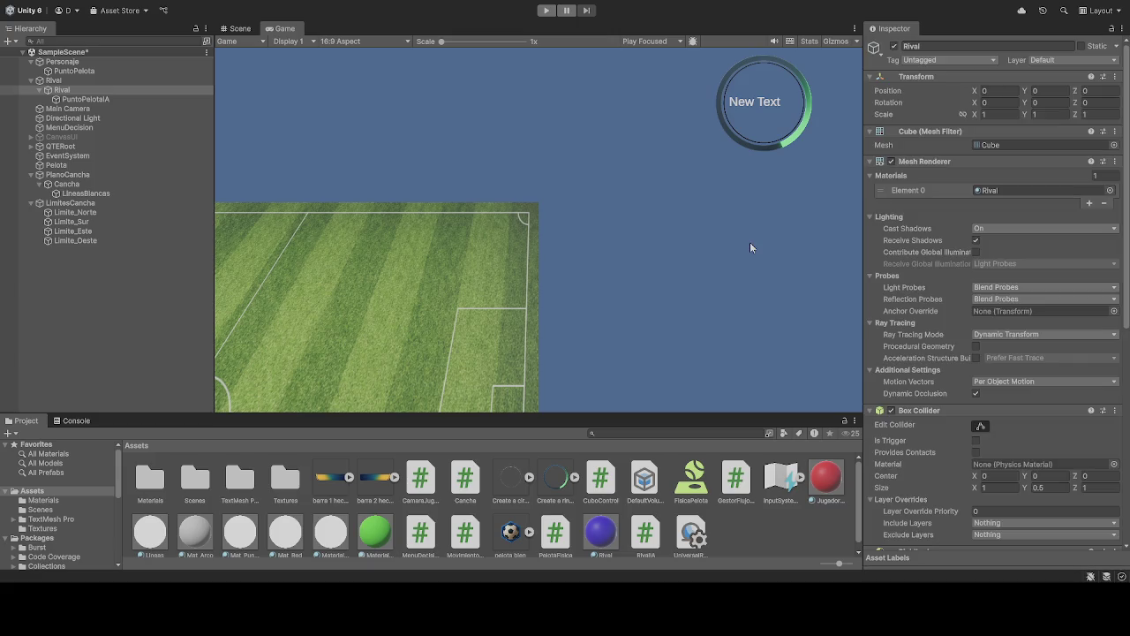
Step: After checking PuntoPelota and Personaje, set Rival IA Velocidad to 10 with PuntoPelotaIA as Punto Pelota
left_click(87, 70)
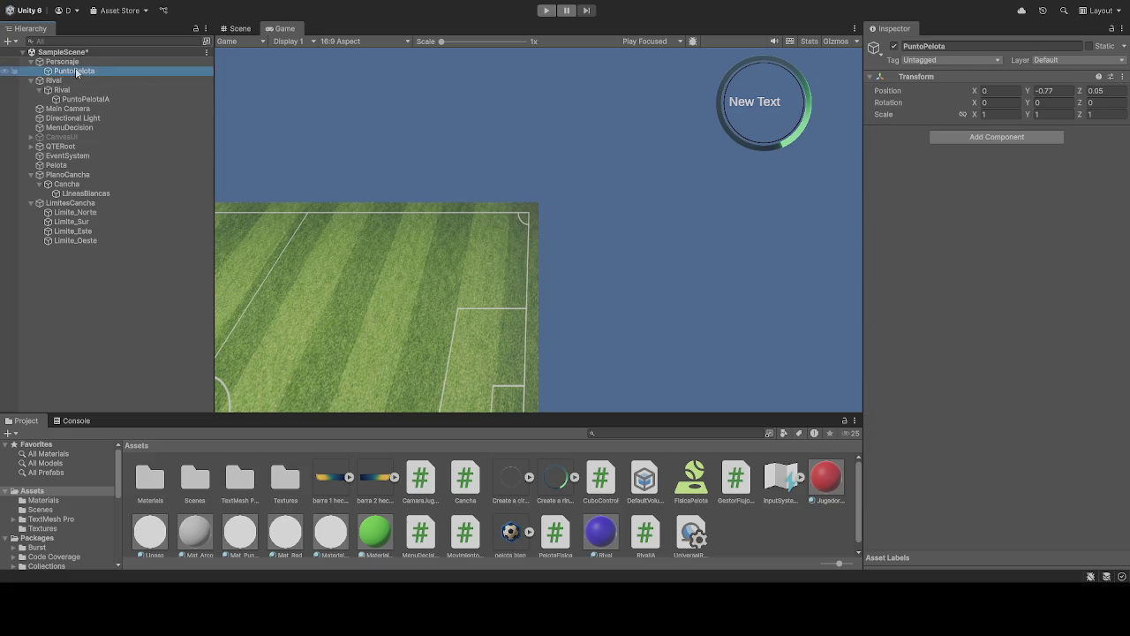
left_click(69, 63)
scroll(1023, 412, "down", 10)
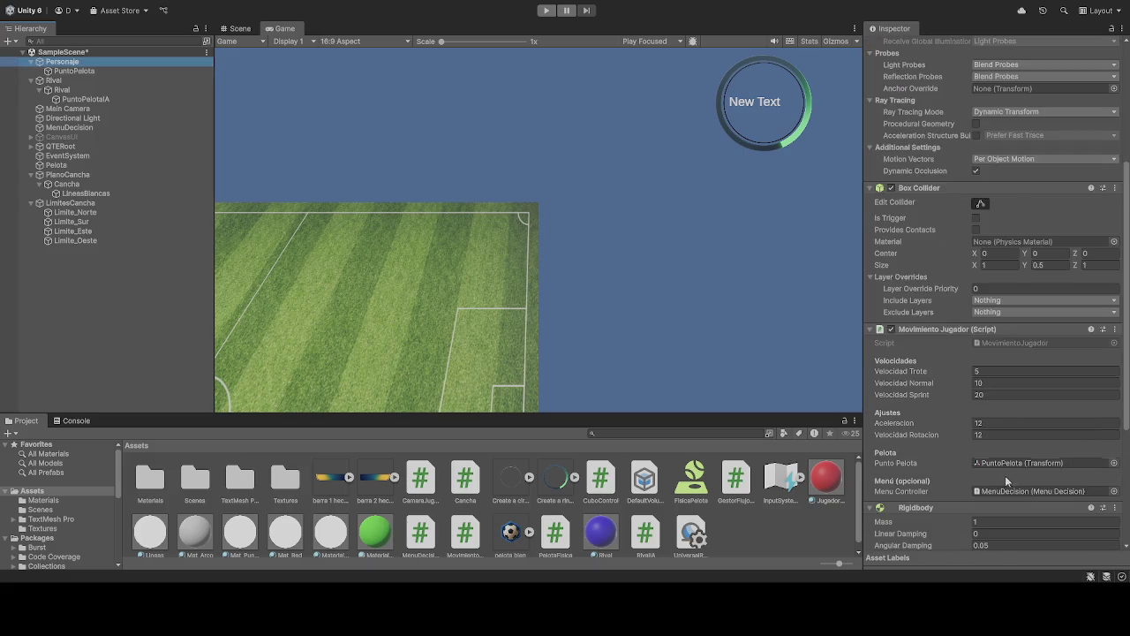
left_click(80, 90)
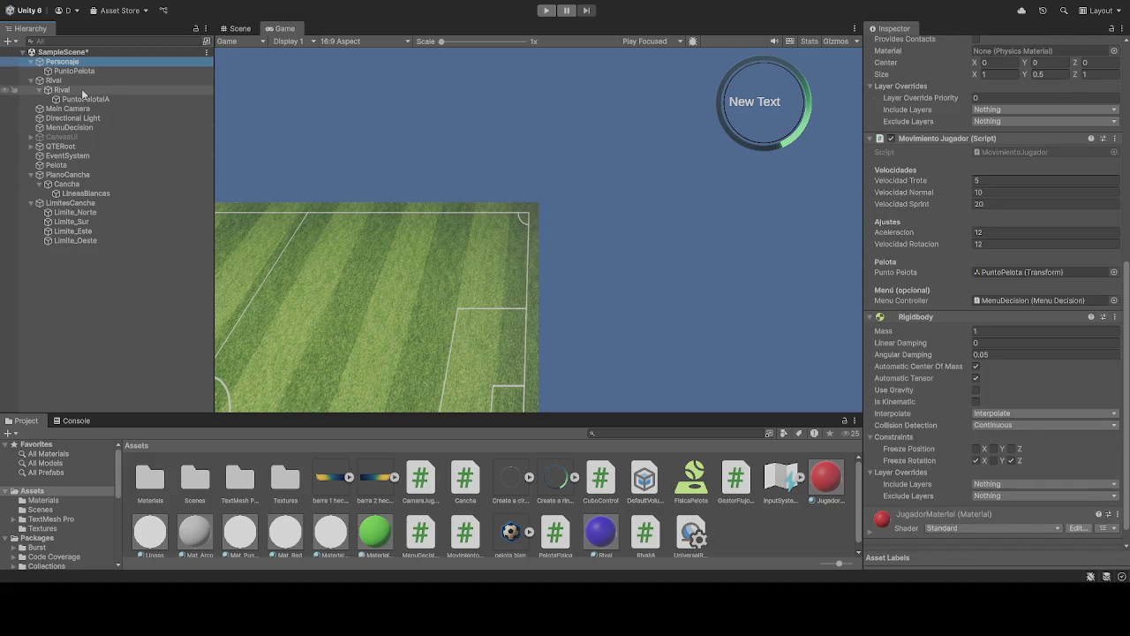
scroll(982, 389, "down", 5)
key("Return")
left_click_drag(88, 99, 1046, 427)
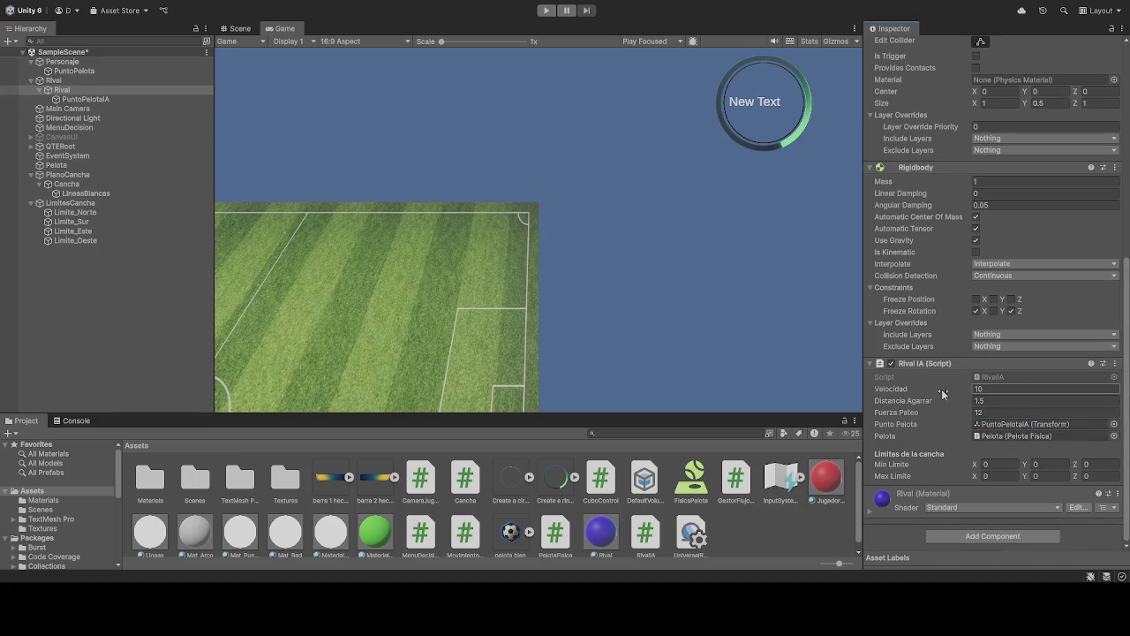
scroll(927, 411, "up", 10)
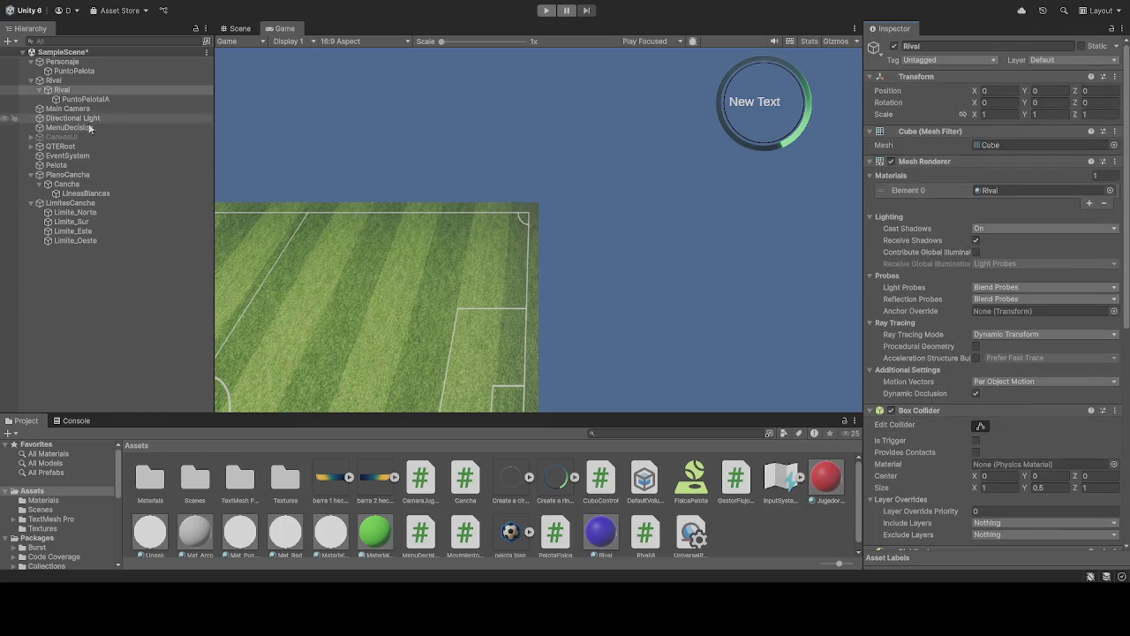
Step: Review the Pelota ball's physics settings in the Inspector
left_click(111, 166)
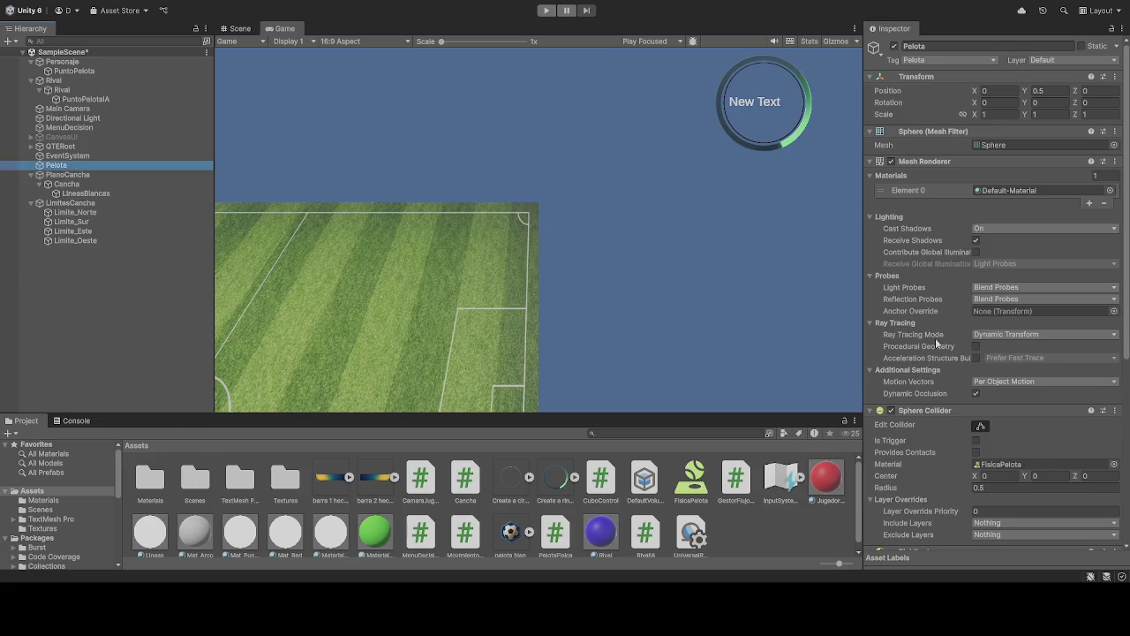
scroll(933, 341, "down", 5)
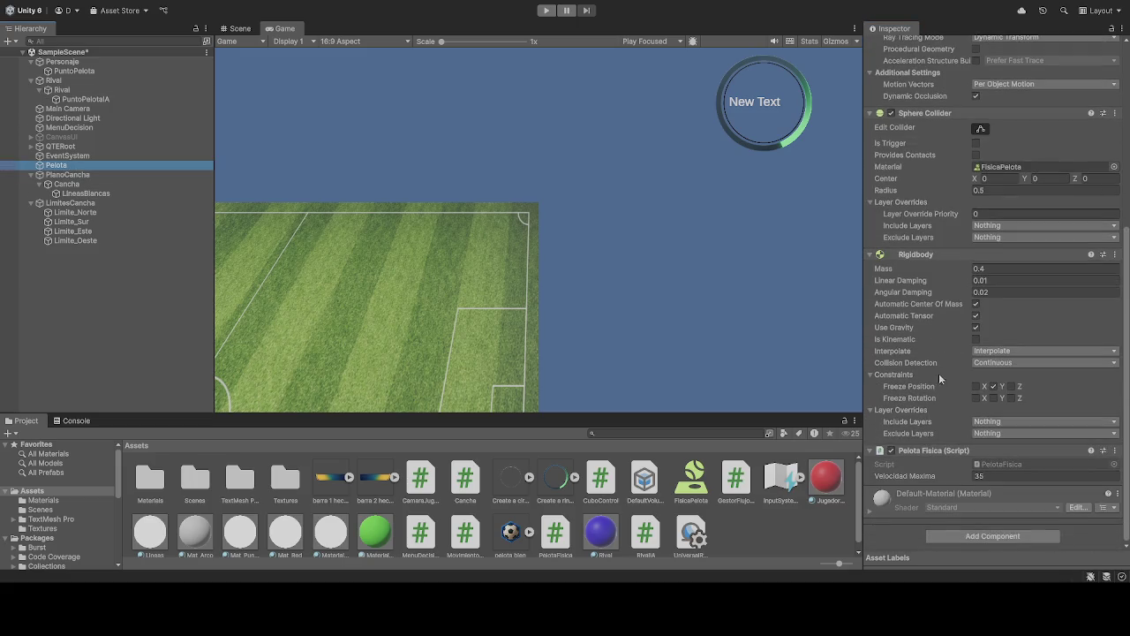
scroll(958, 388, "up", 5)
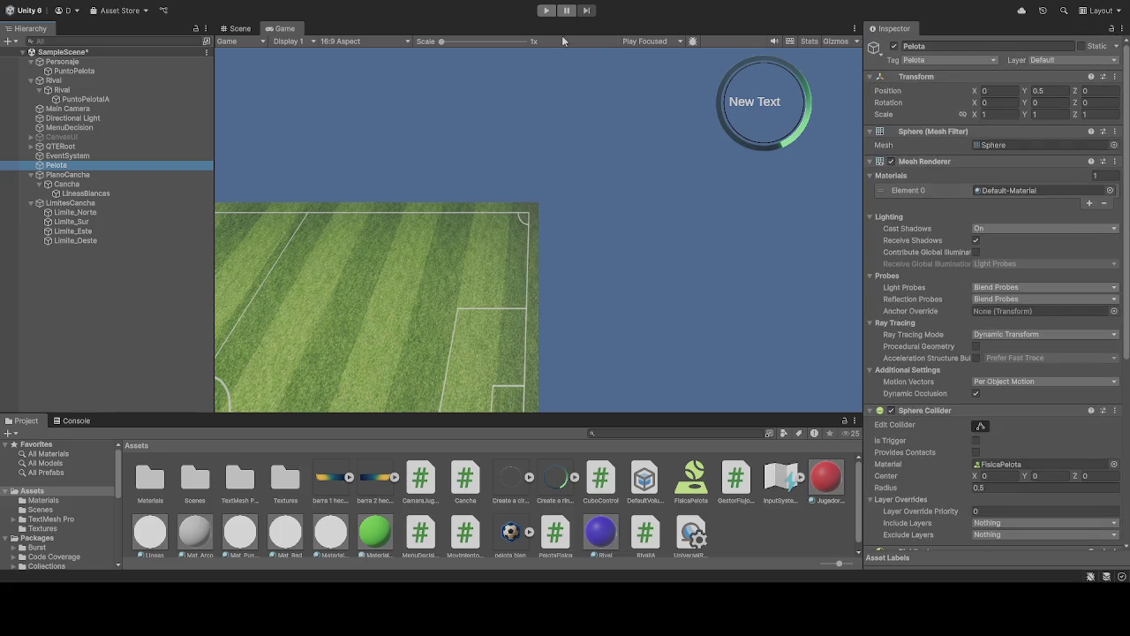
Step: Play-test the scene, watching the blue Rival chase the red player carrying the ball, then stop
left_click(546, 9)
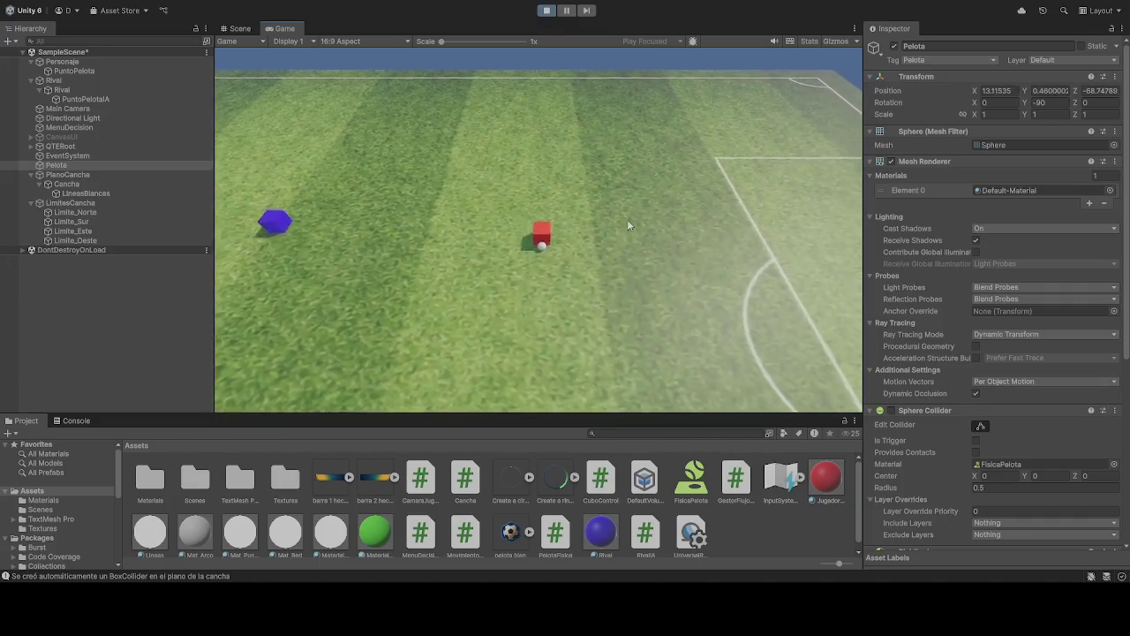
key("ctrl+p")
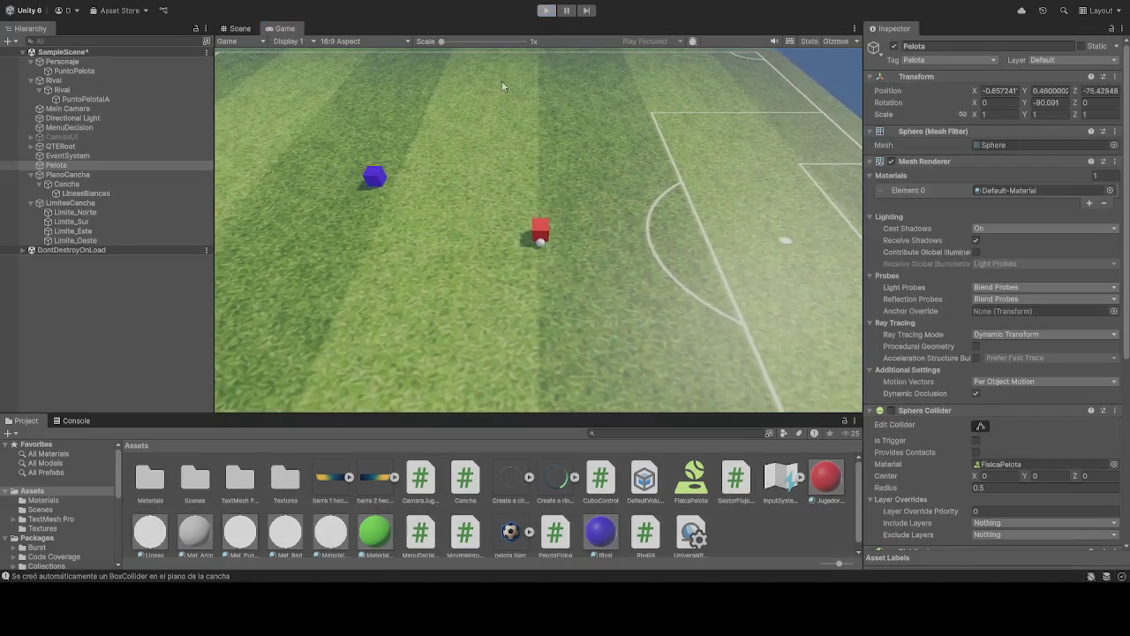
left_click(74, 62)
scroll(916, 440, "down", 10)
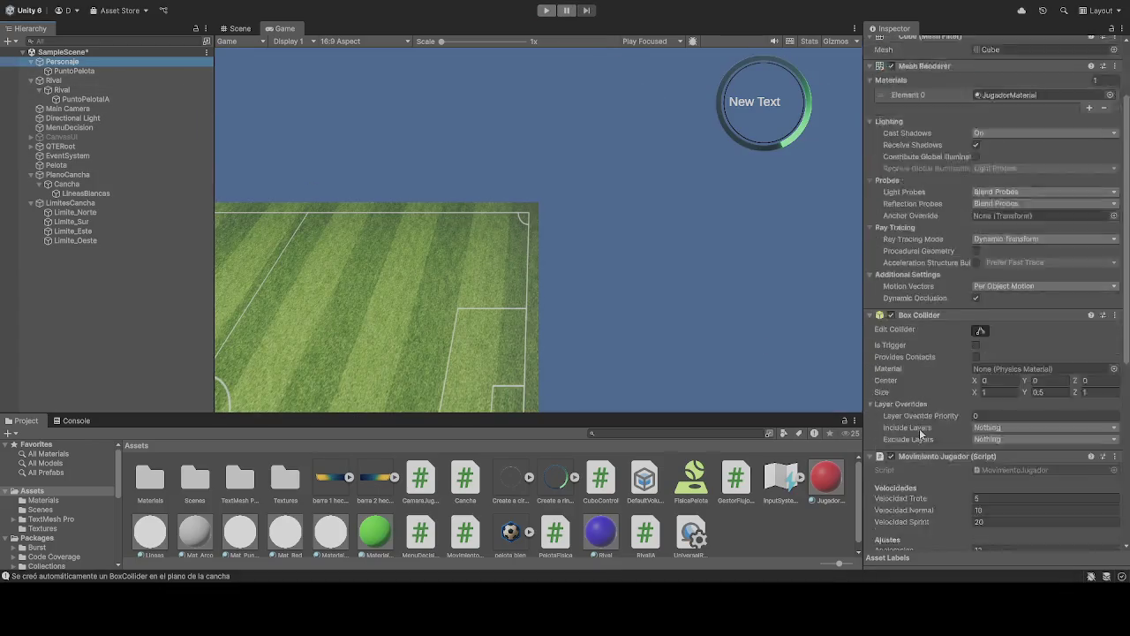
scroll(915, 439, "down", 2)
scroll(916, 440, "up", 3)
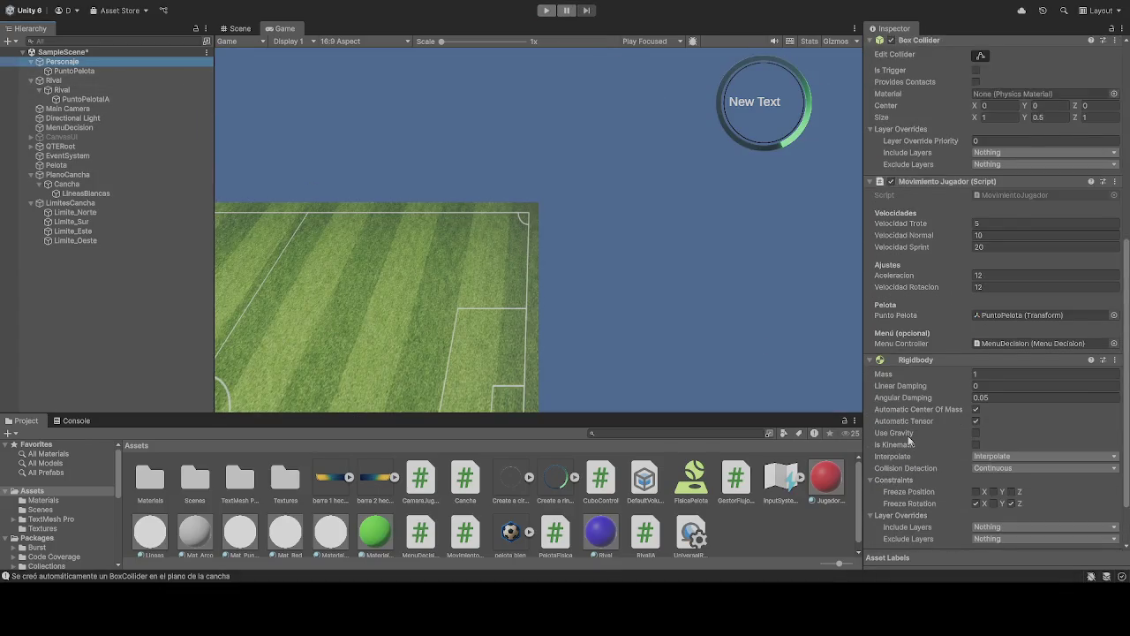
scroll(916, 436, "down", 3)
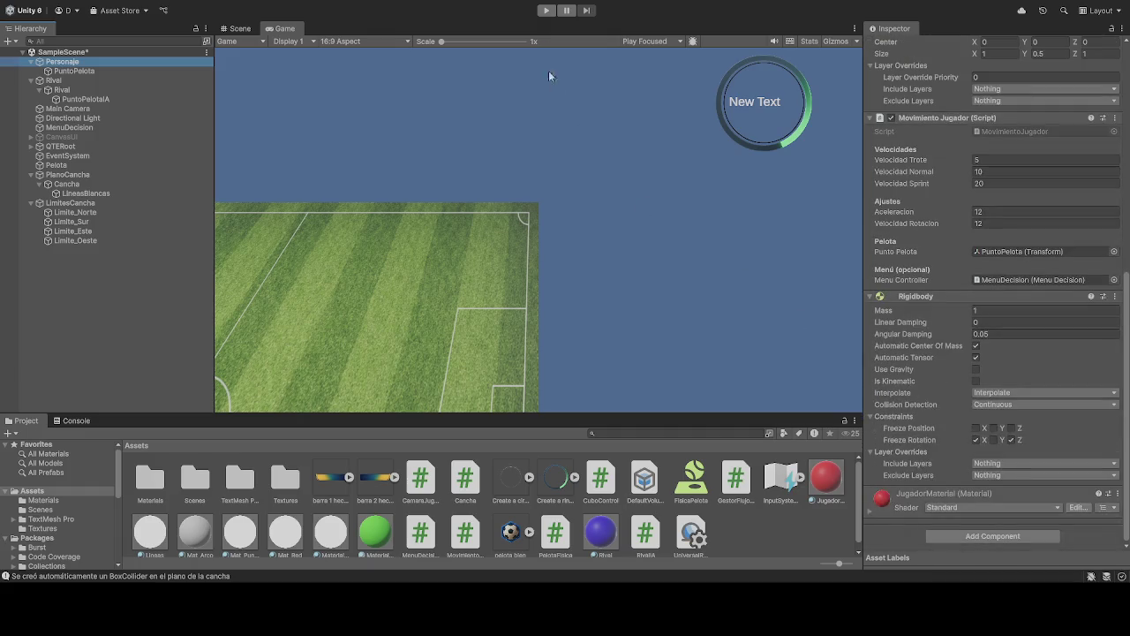
left_click(61, 166)
scroll(946, 346, "down", 1)
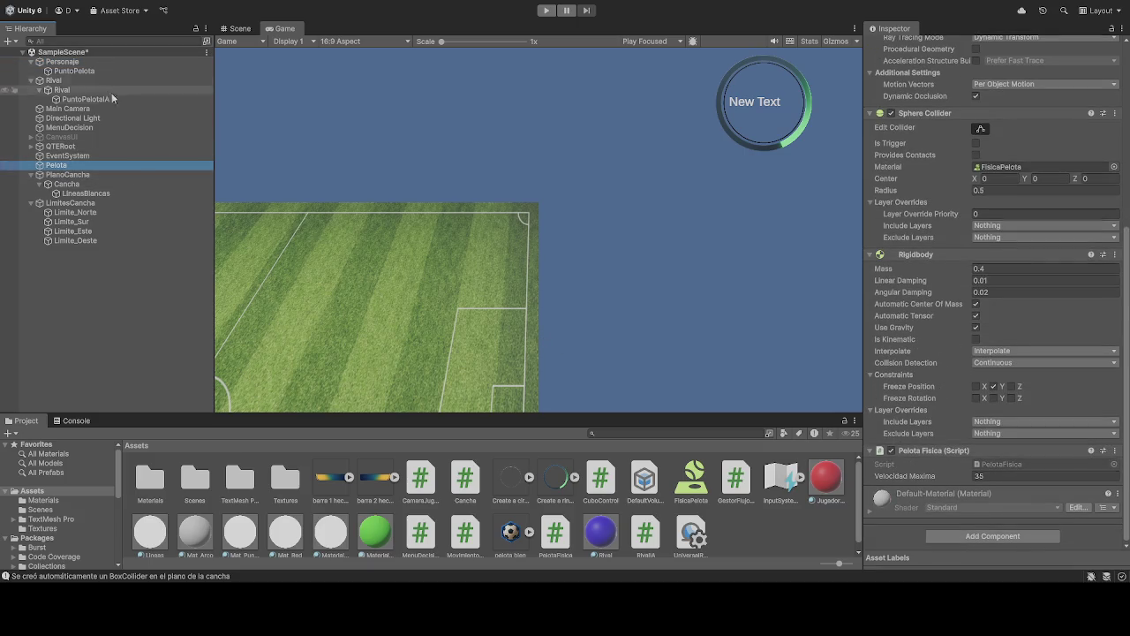
left_click(547, 11)
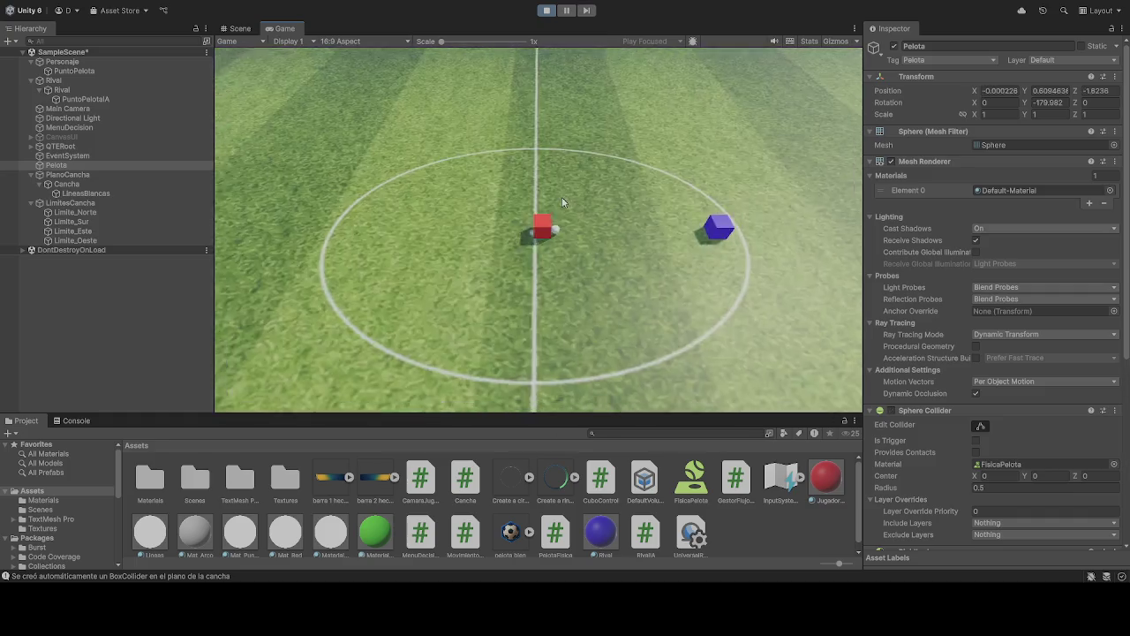
key("a")
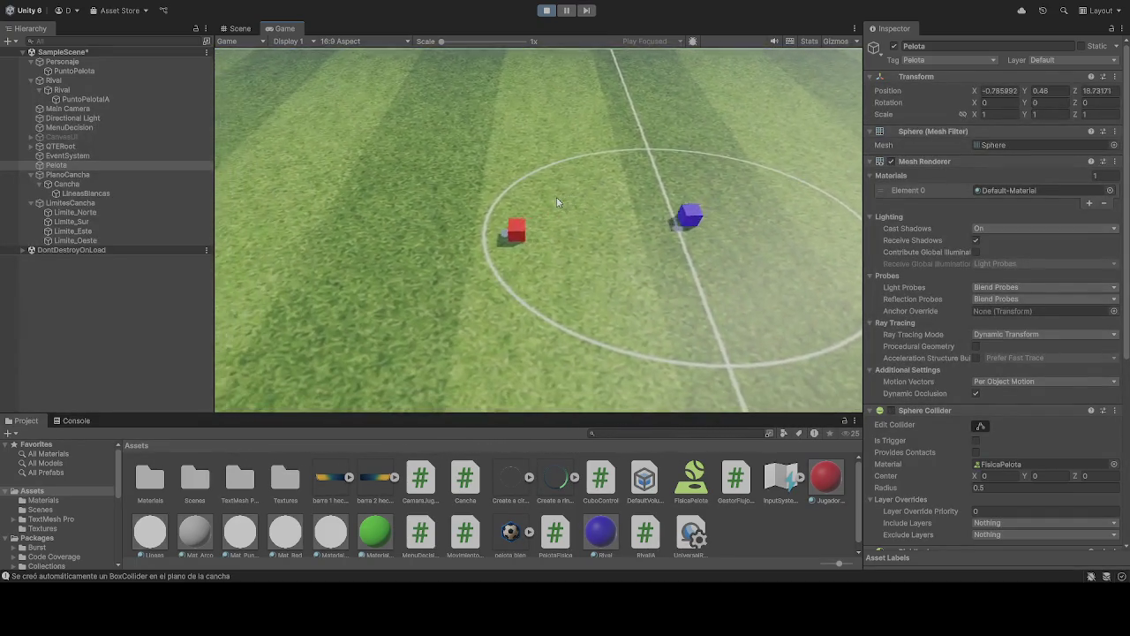
key("a")
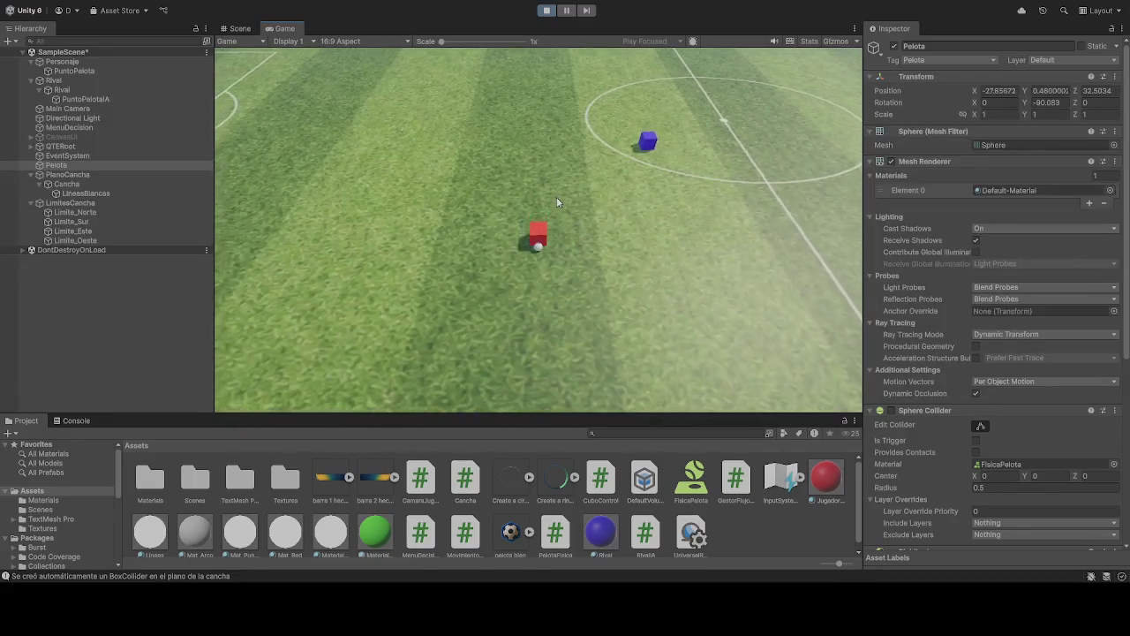
key("w")
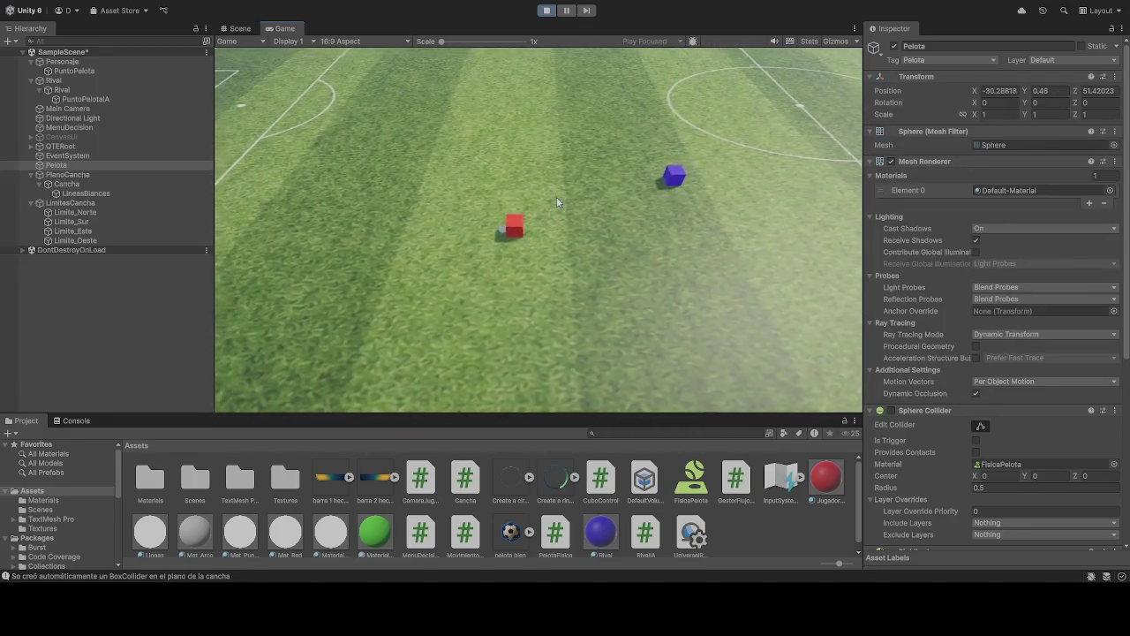
key("d")
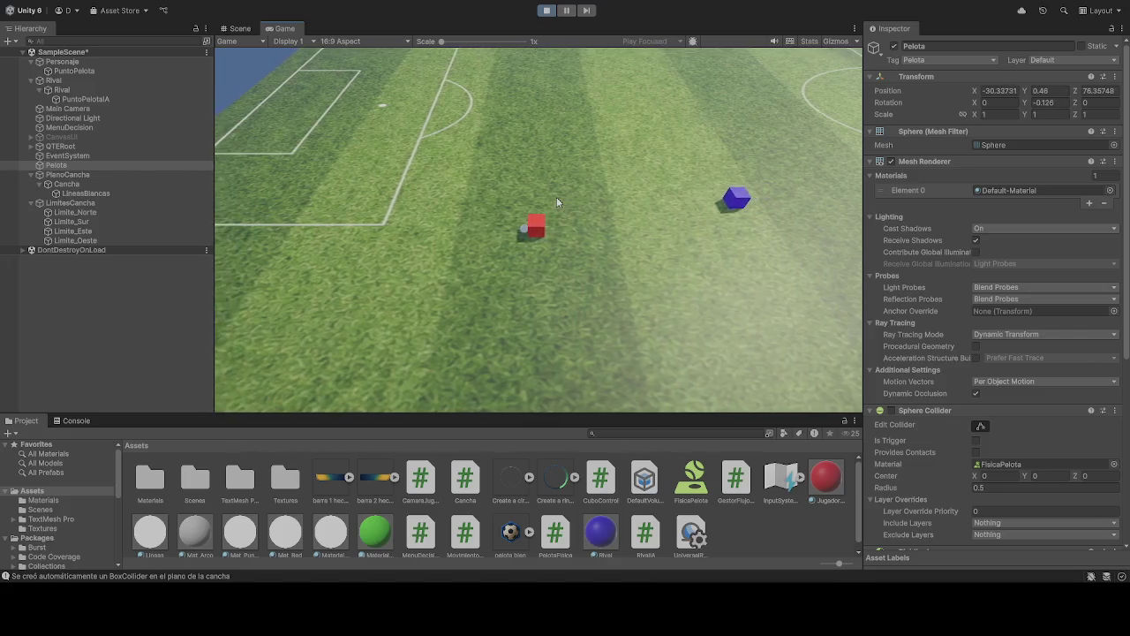
key("s")
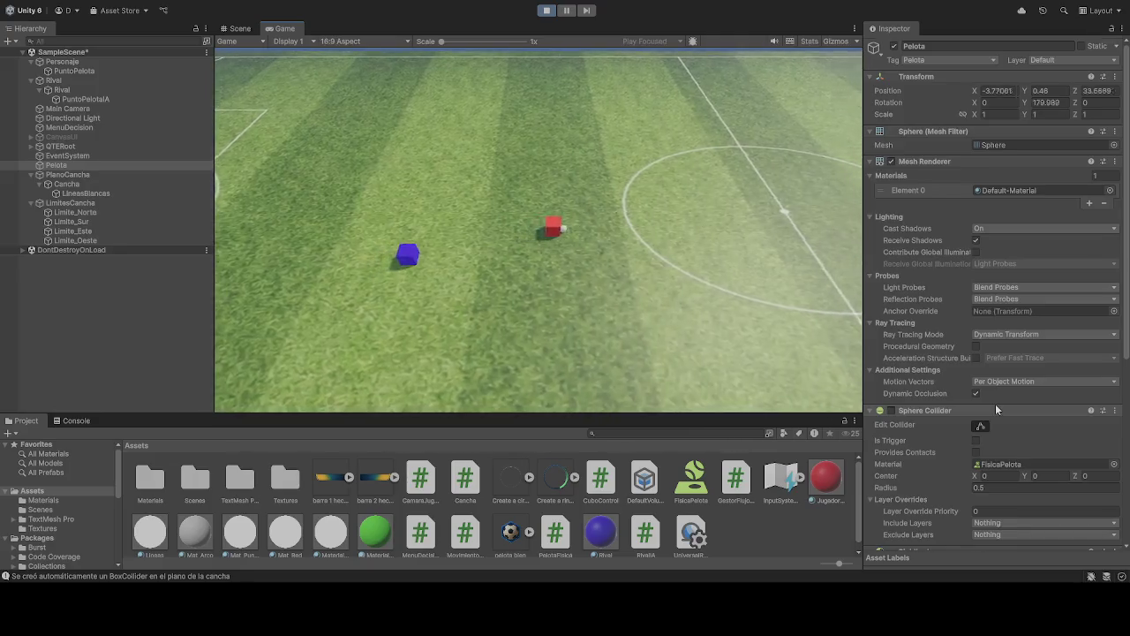
scroll(995, 404, "down", 5)
scroll(989, 398, "down", 2)
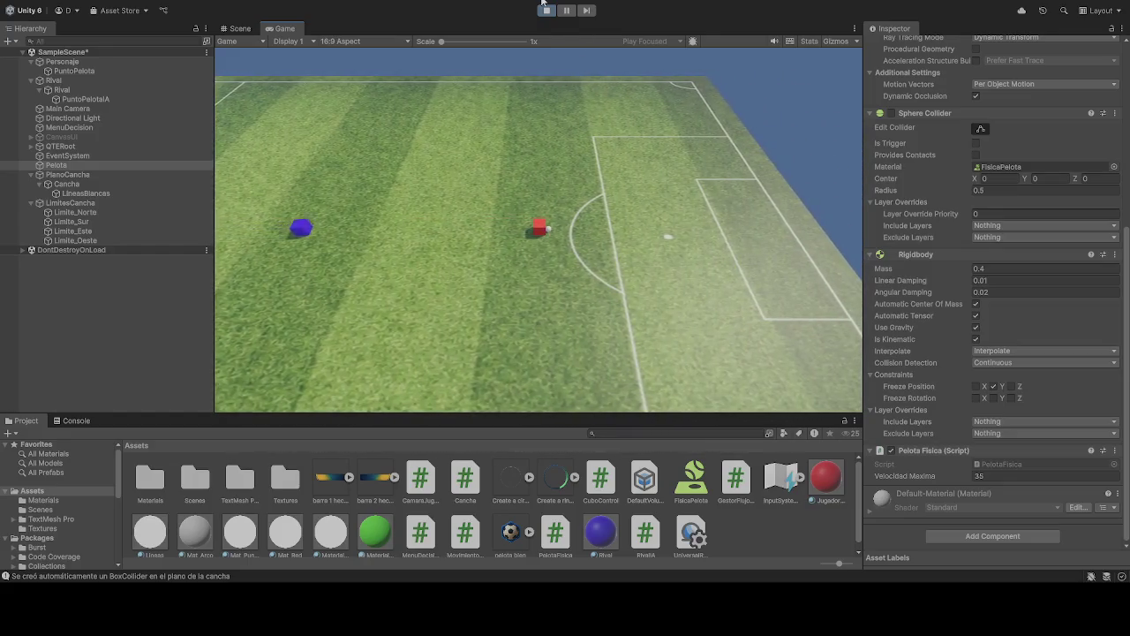
key("ctrl+p")
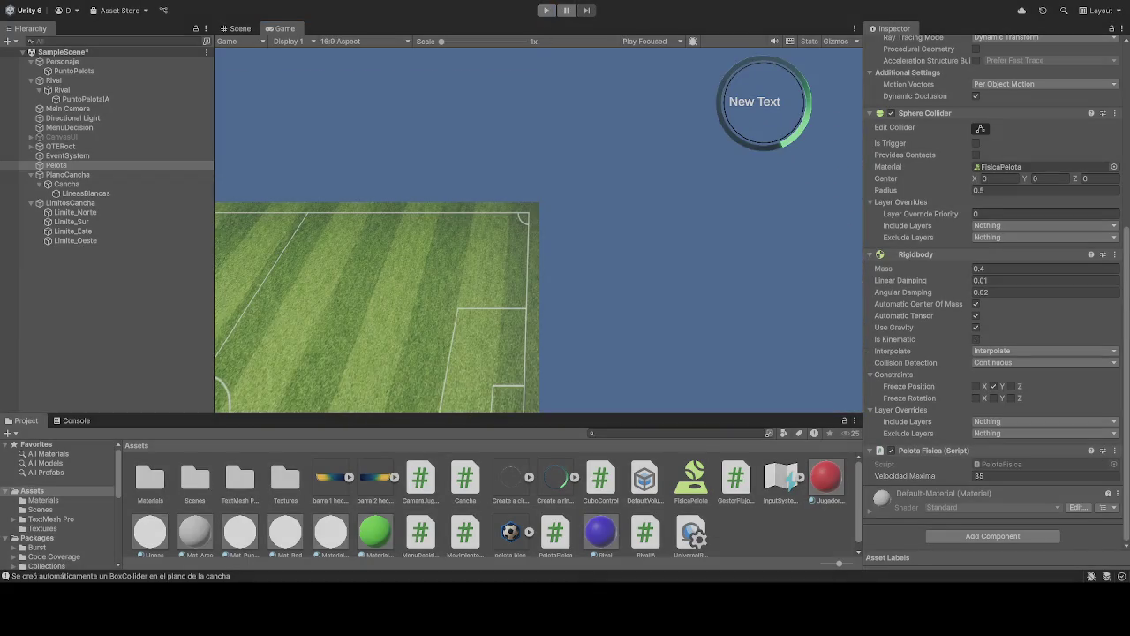
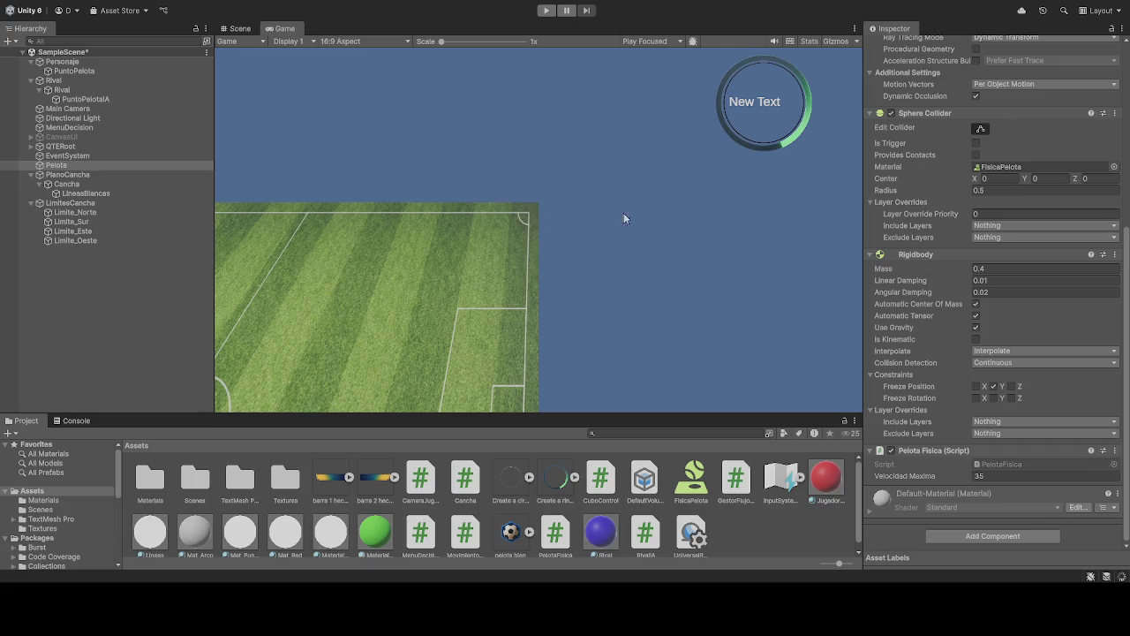
Step: Review the Personaje cube's movement speeds, Rigidbody and collider, then start Play mode
left_click(73, 61)
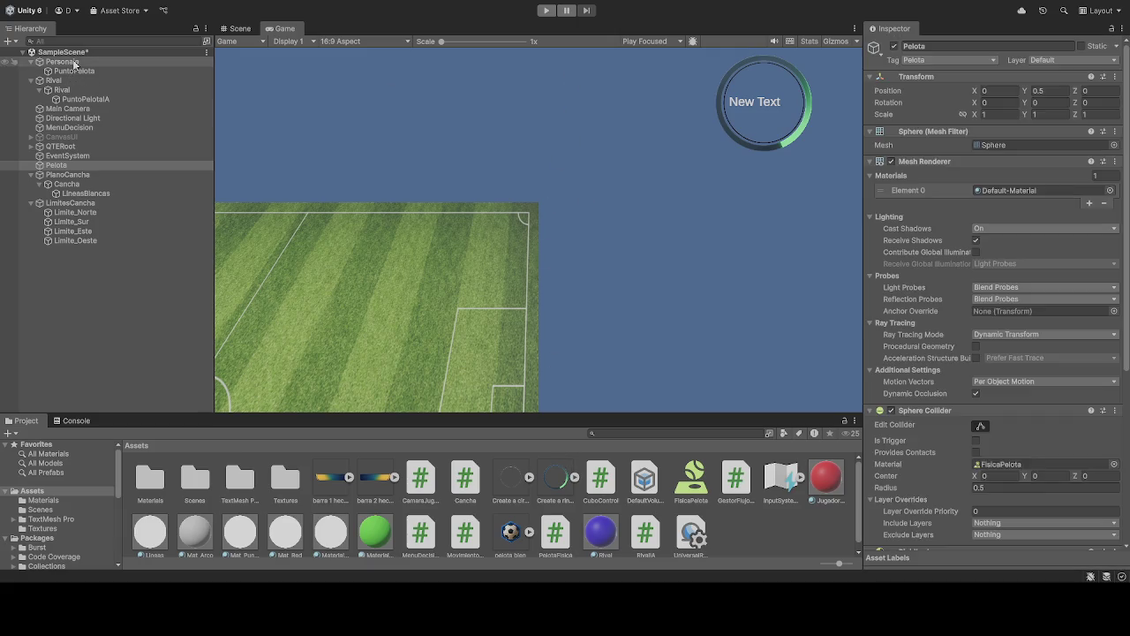
scroll(938, 441, "down", 10)
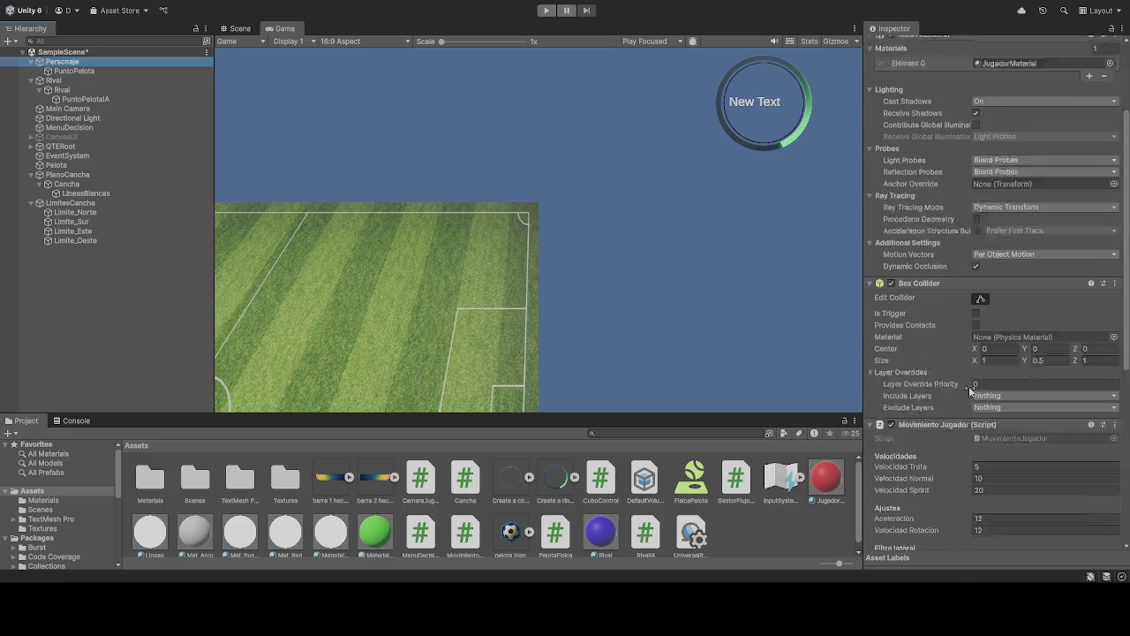
scroll(938, 444, "down", 5)
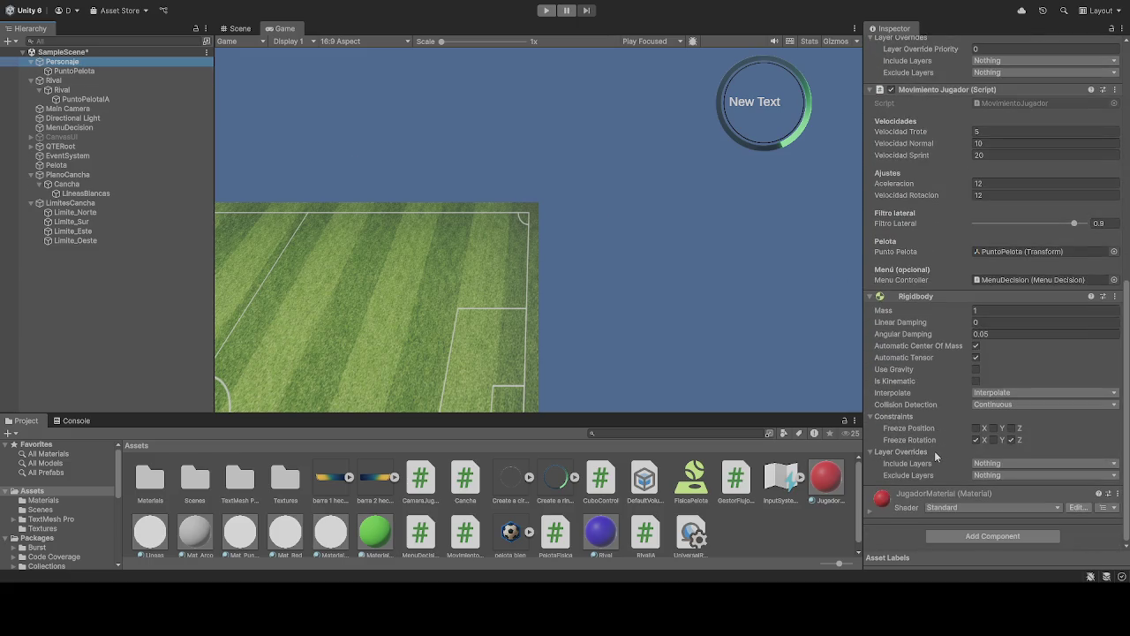
scroll(935, 450, "up", 15)
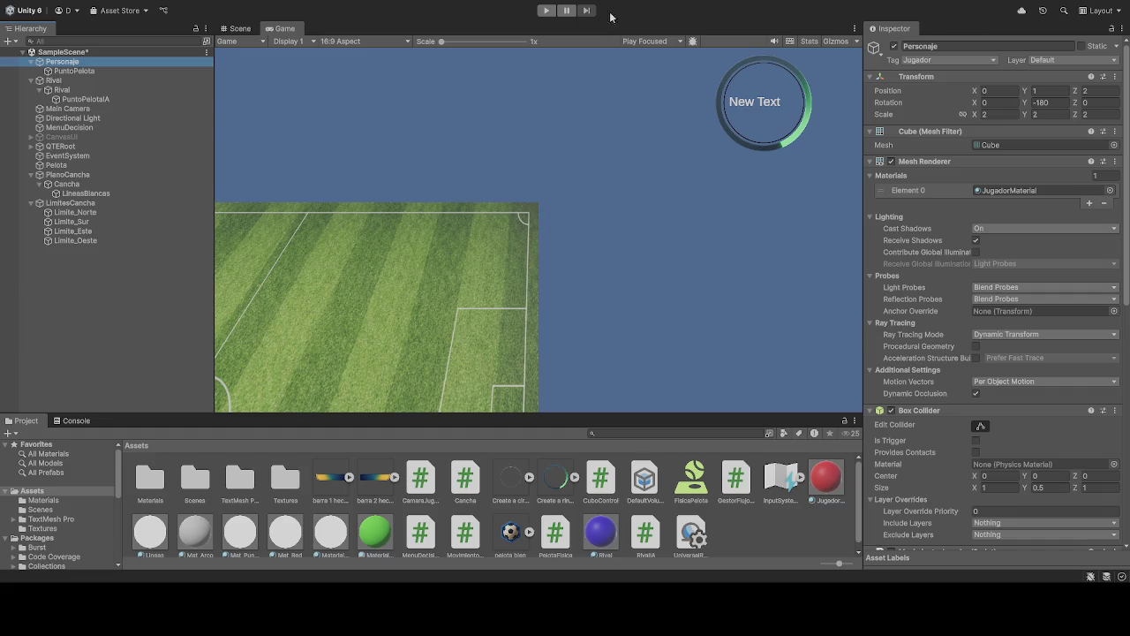
left_click(547, 10)
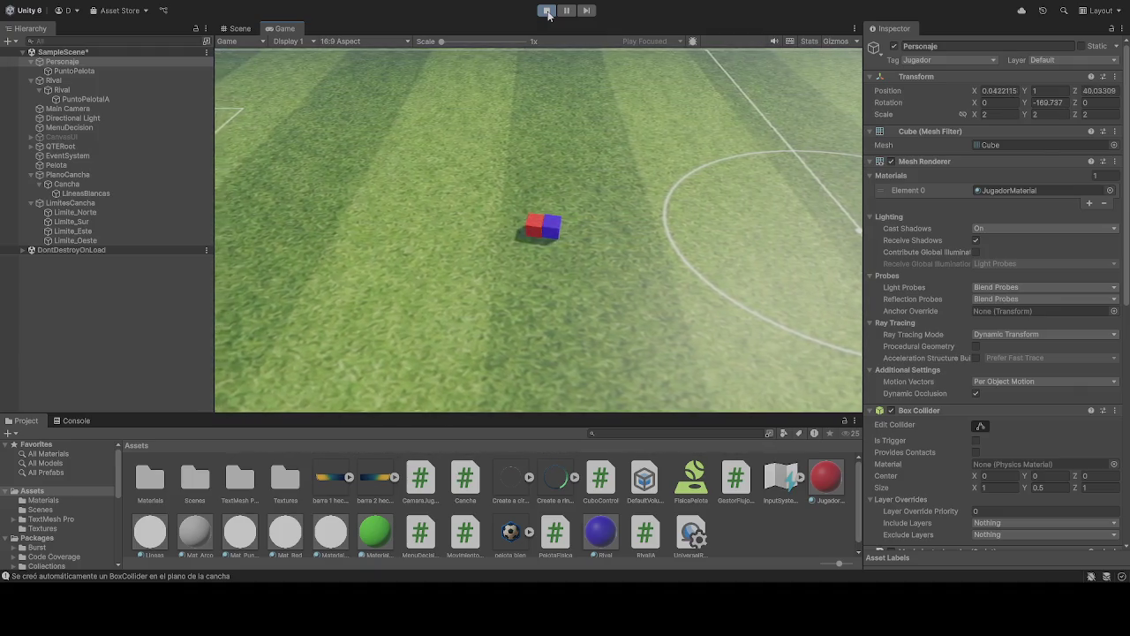
Step: Stop the test run after watching the red and blue cubes on the pitch
left_click(546, 11)
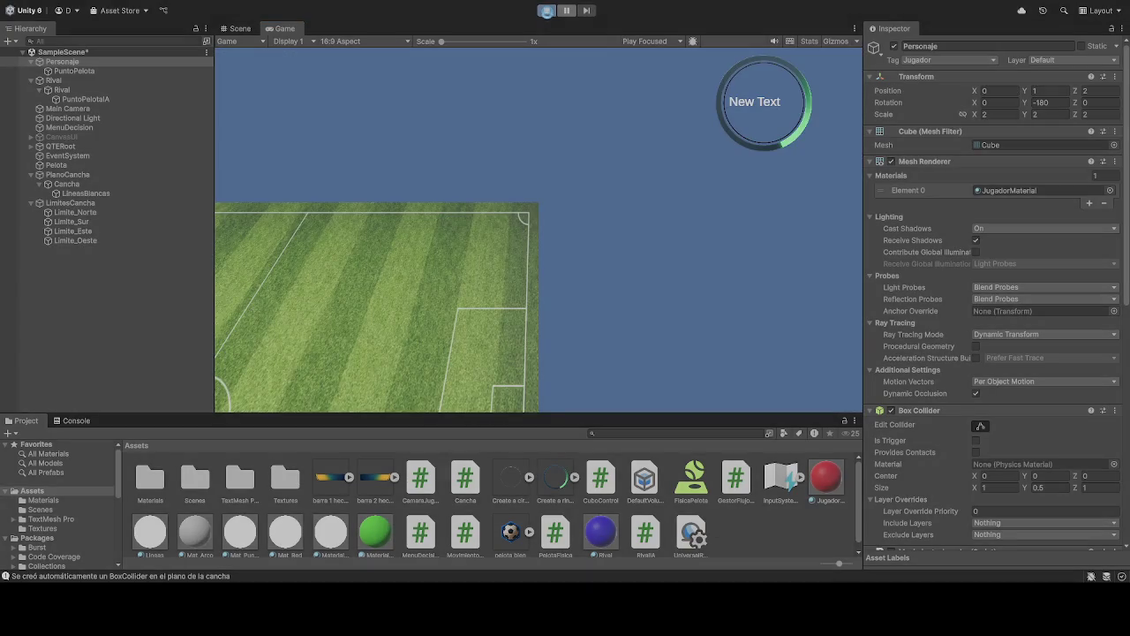
Step: Enter Play mode again for a fresh test run from kickoff
left_click(546, 11)
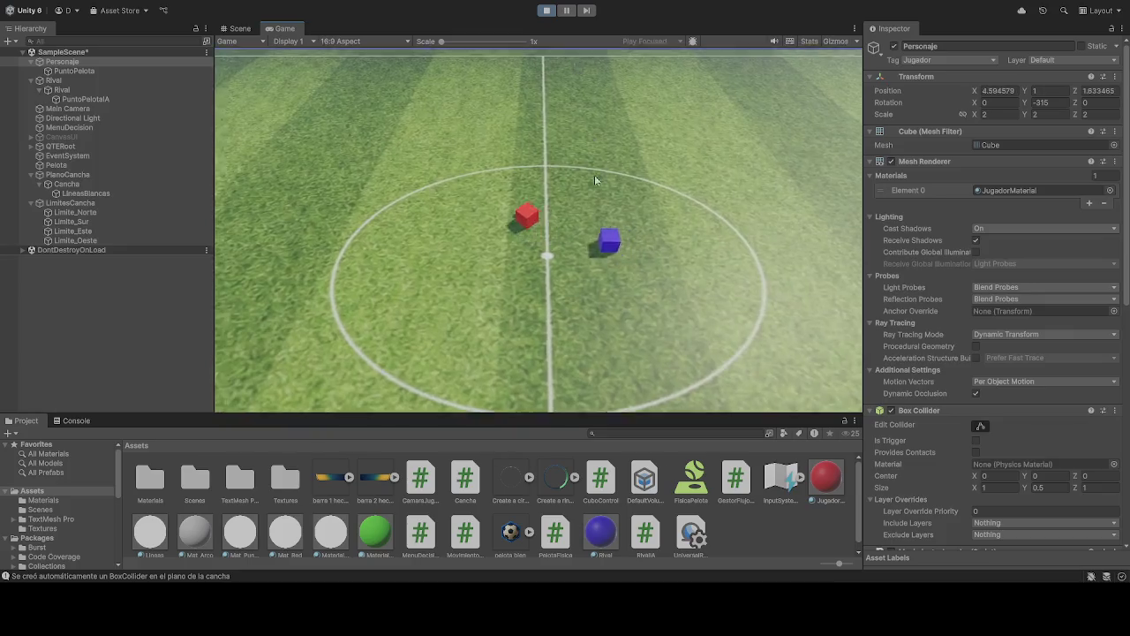
Step: Run the red player up to the far touchline, then carry the ball back across the centre circle
key("w")
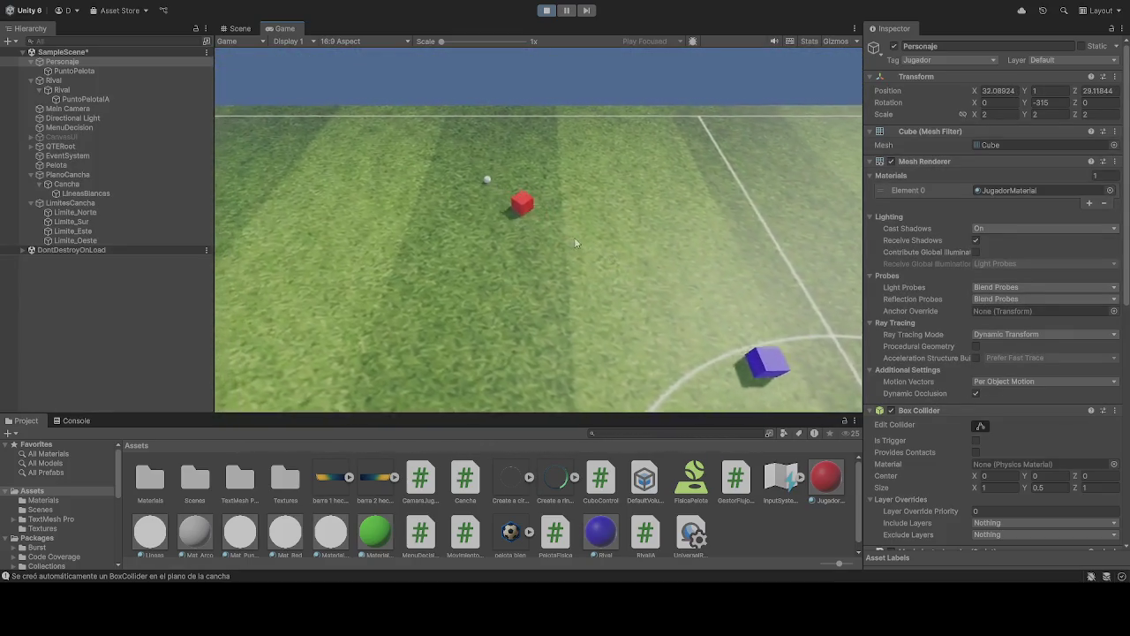
key("w")
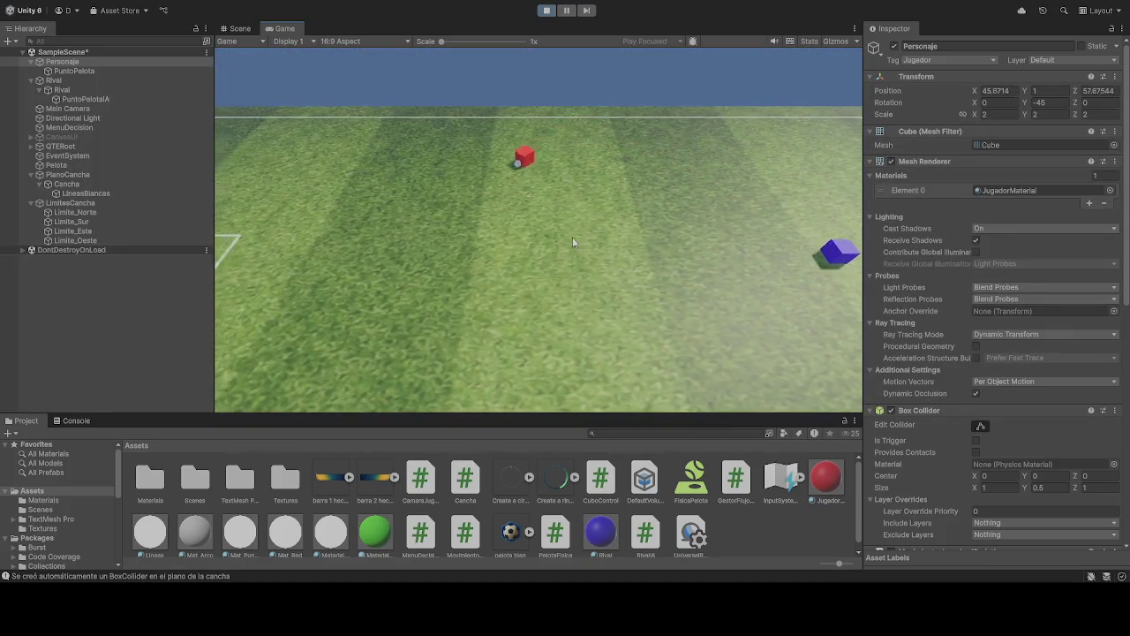
key("a")
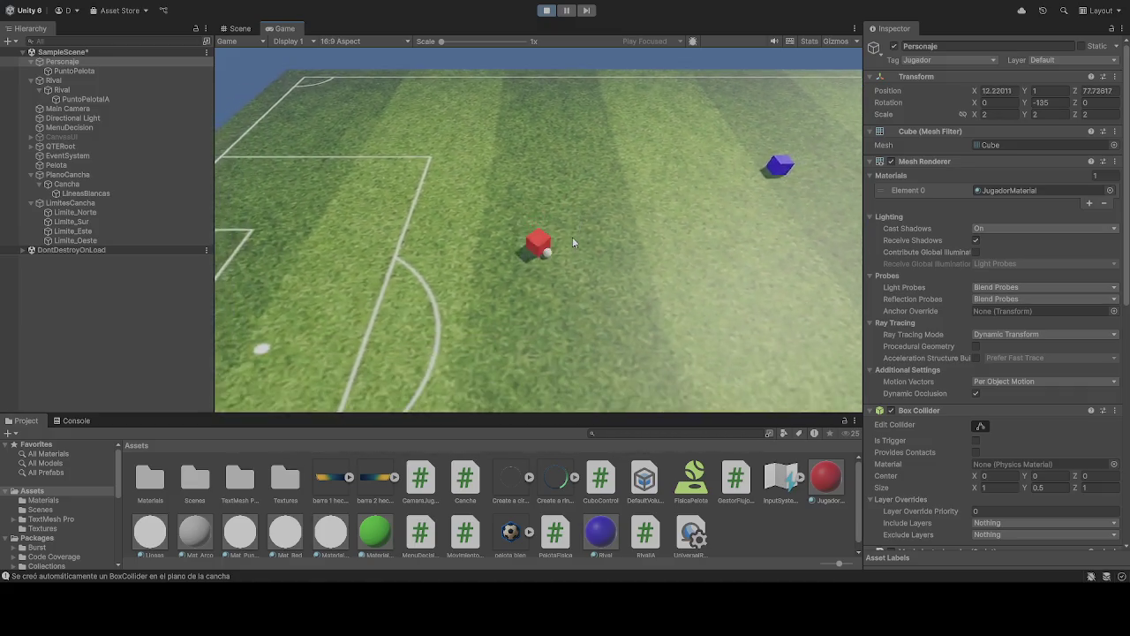
key("s")
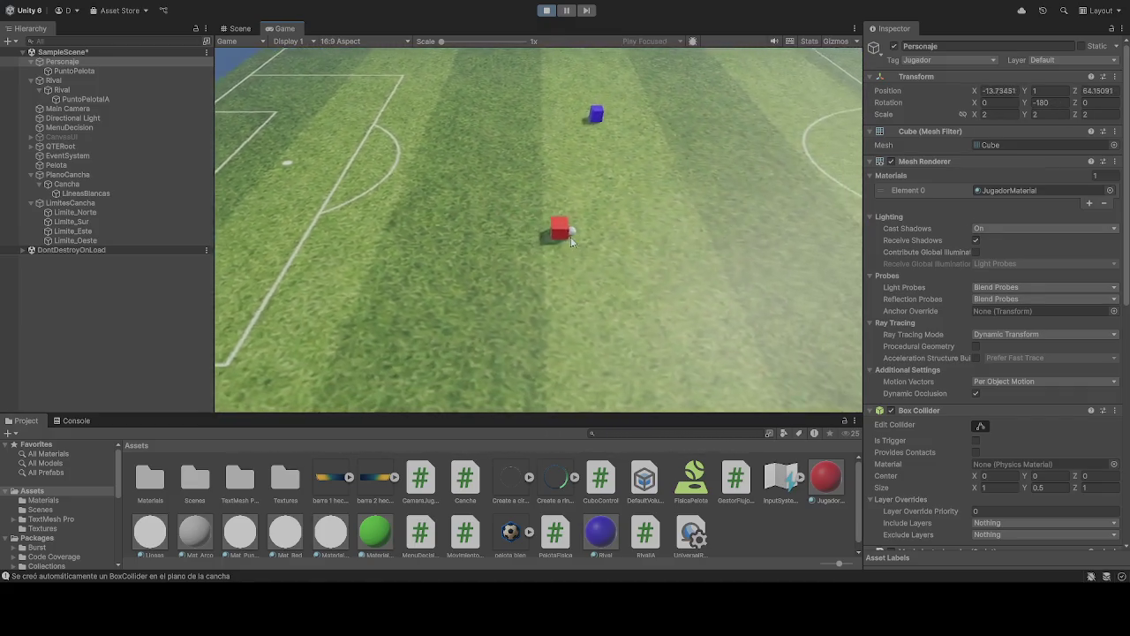
key("s")
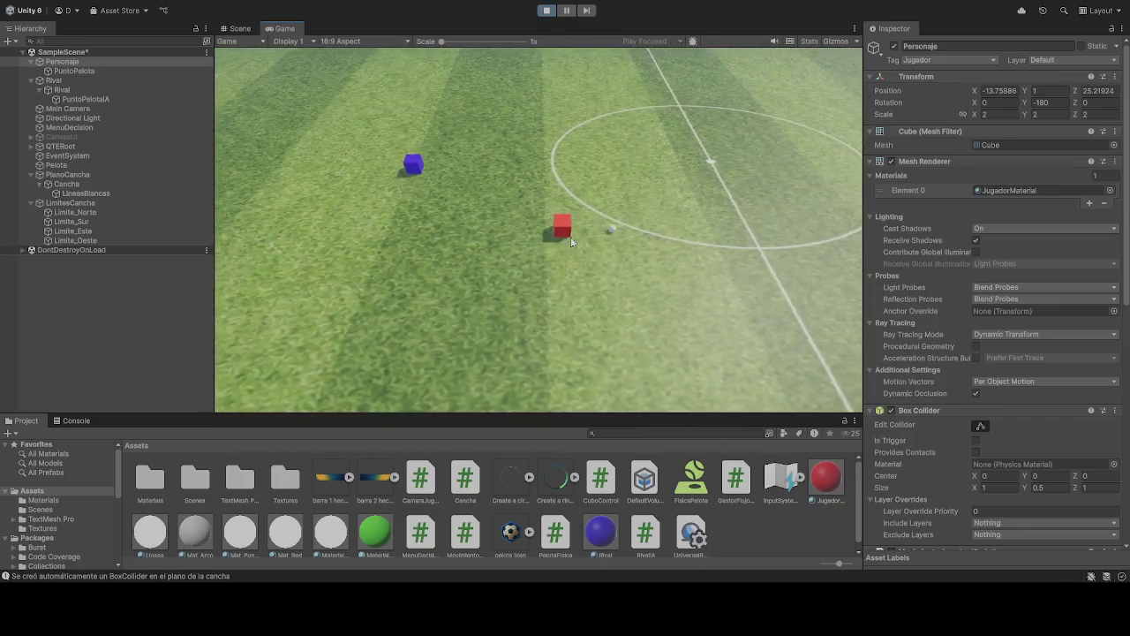
key("s")
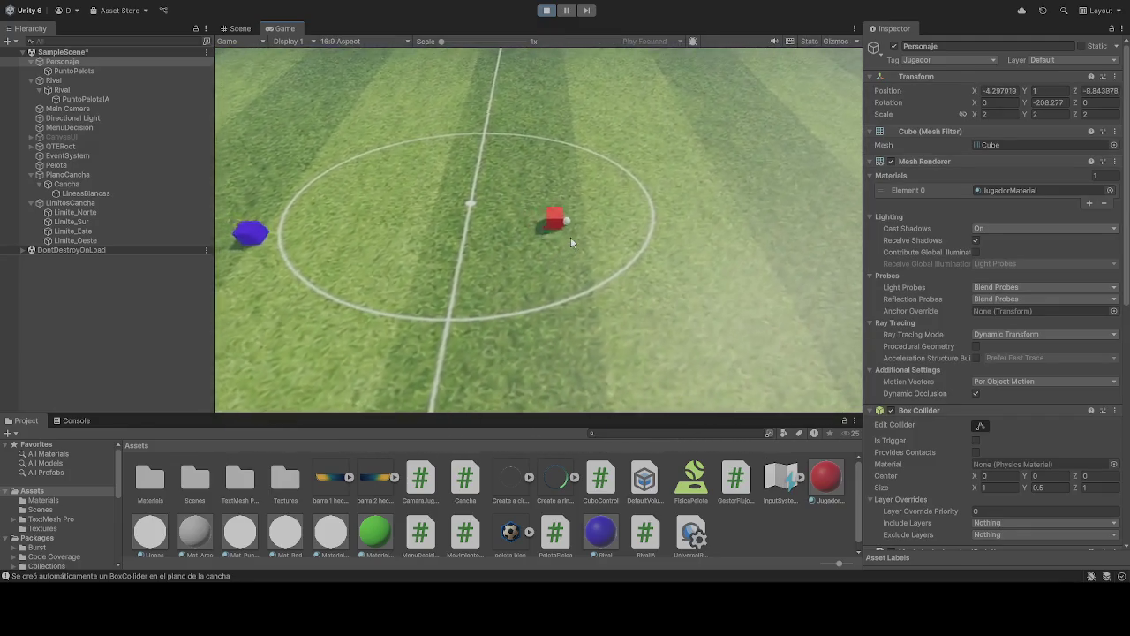
key("s")
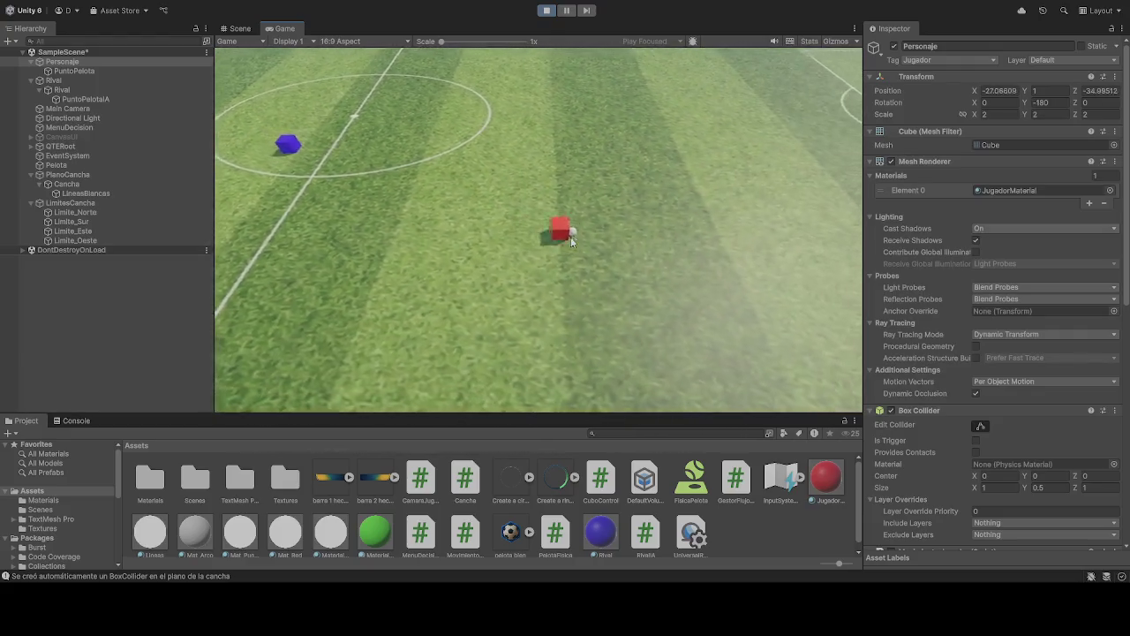
Step: Steer the player toward the halfway line and run across the centre to the far side
key("d")
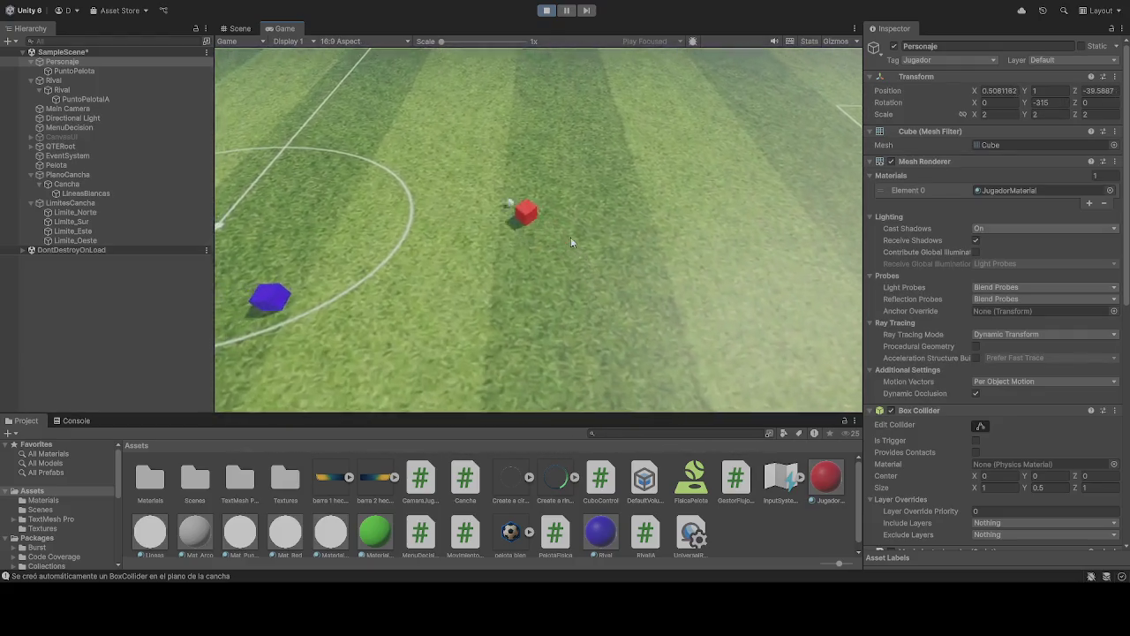
key("s")
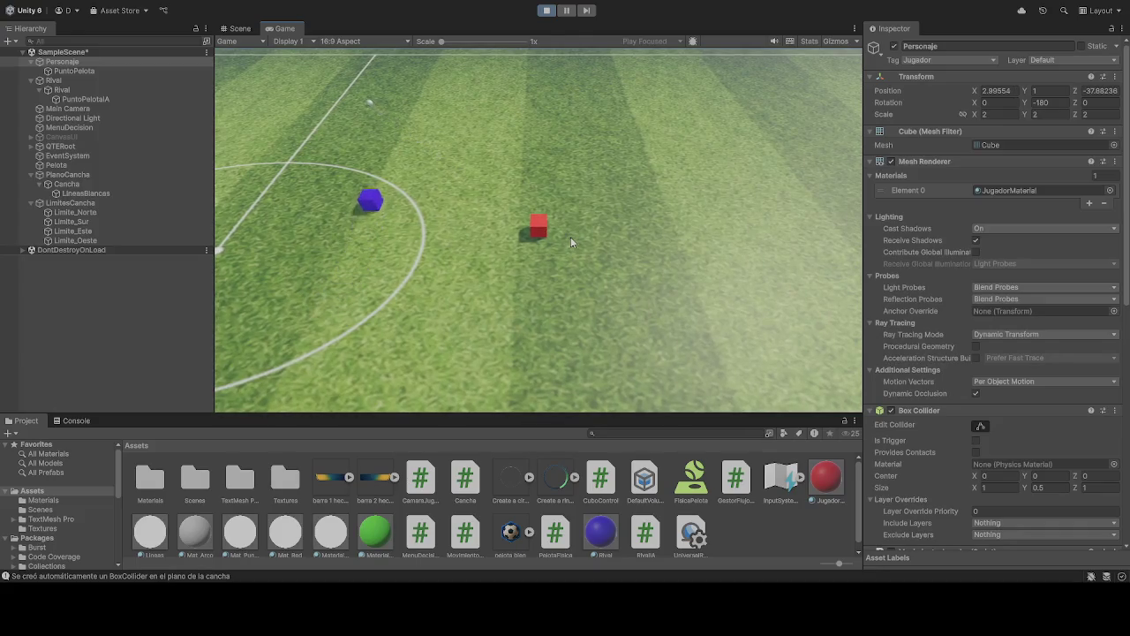
key("d")
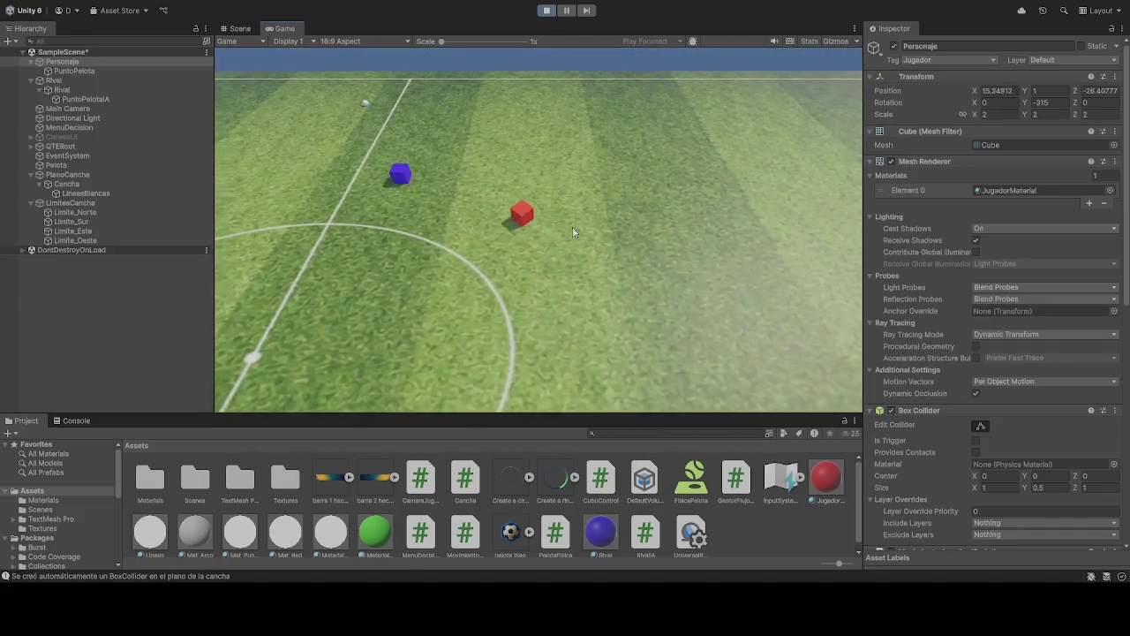
key("d")
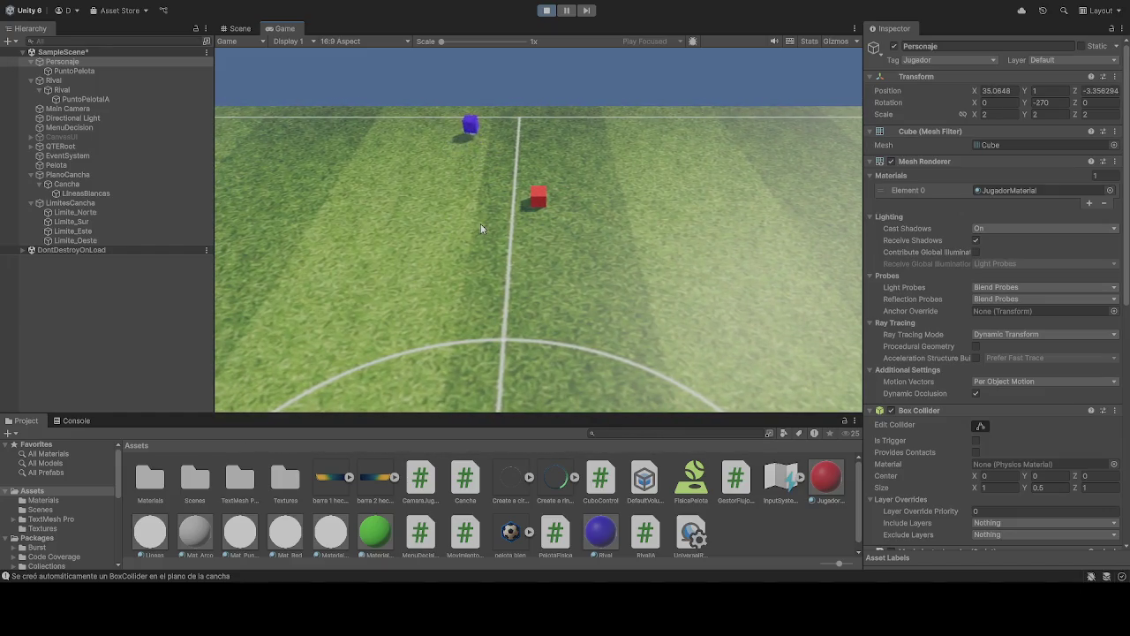
key("a")
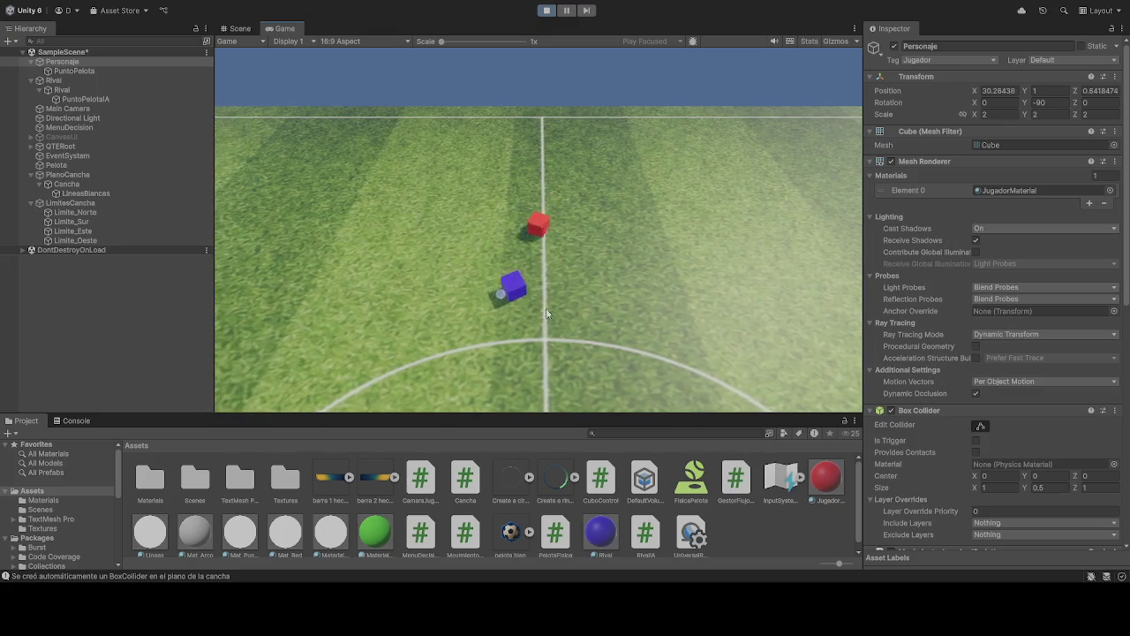
key("a")
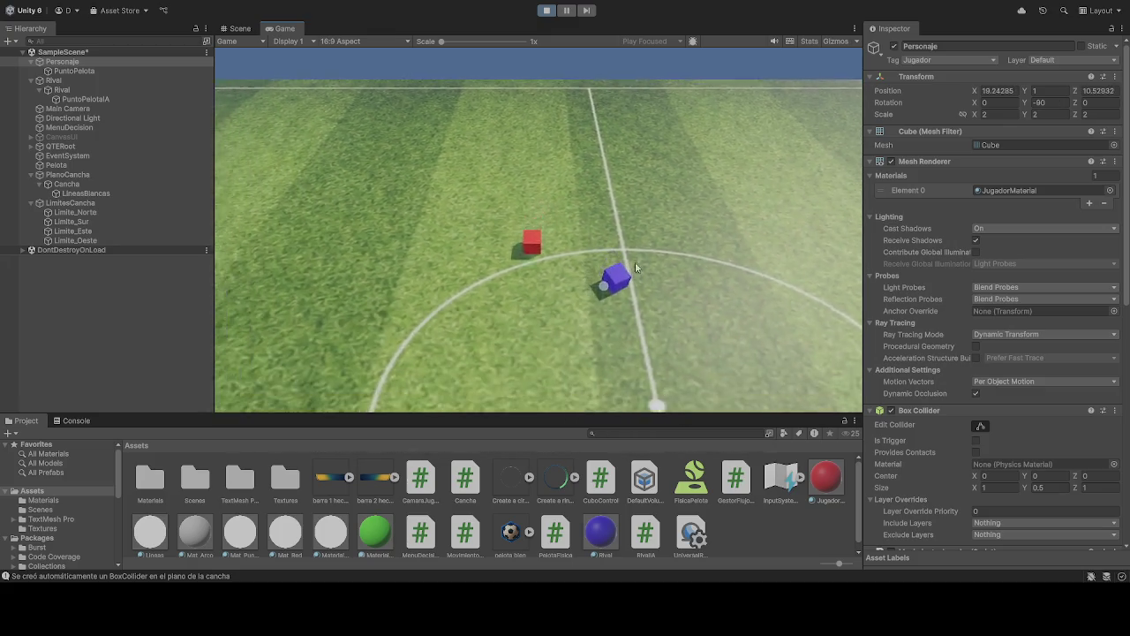
key("a")
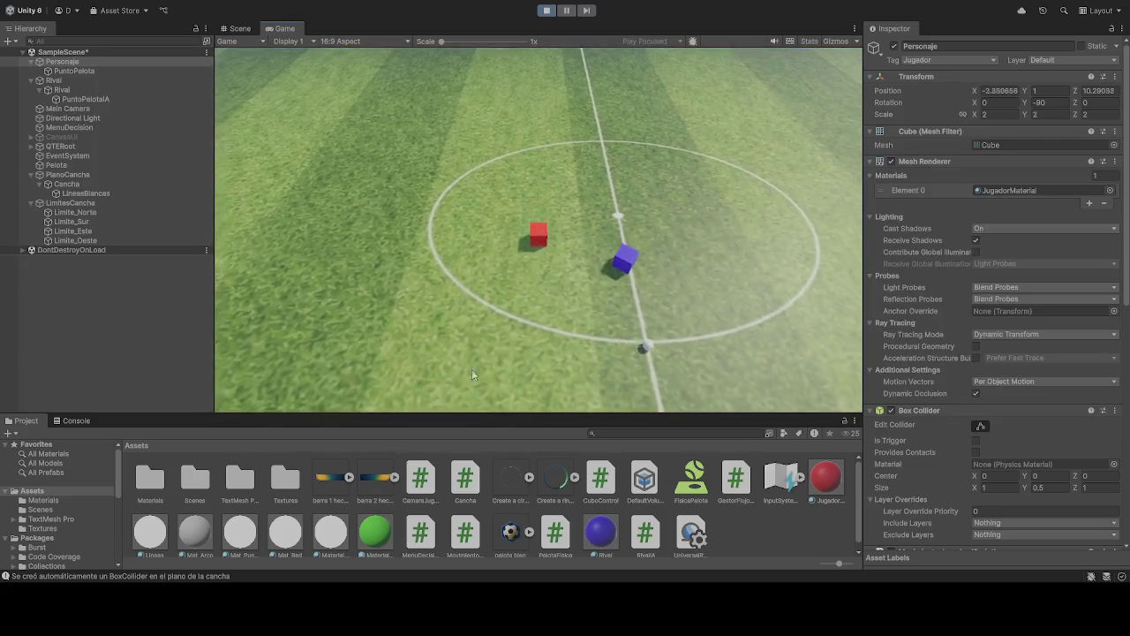
key("a")
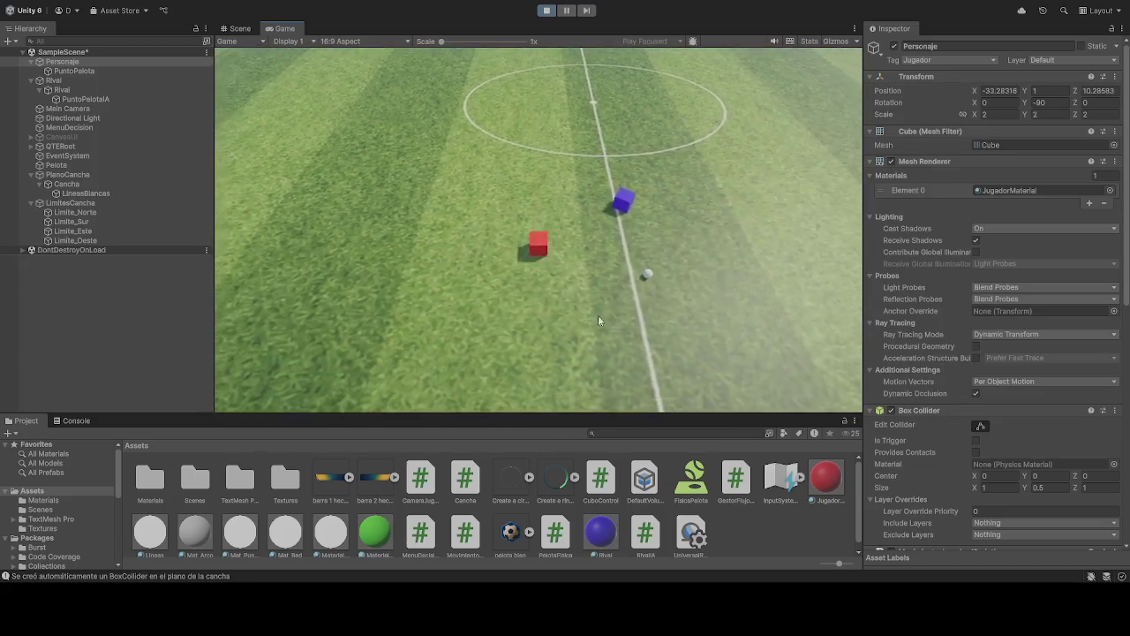
key("s")
key("a")
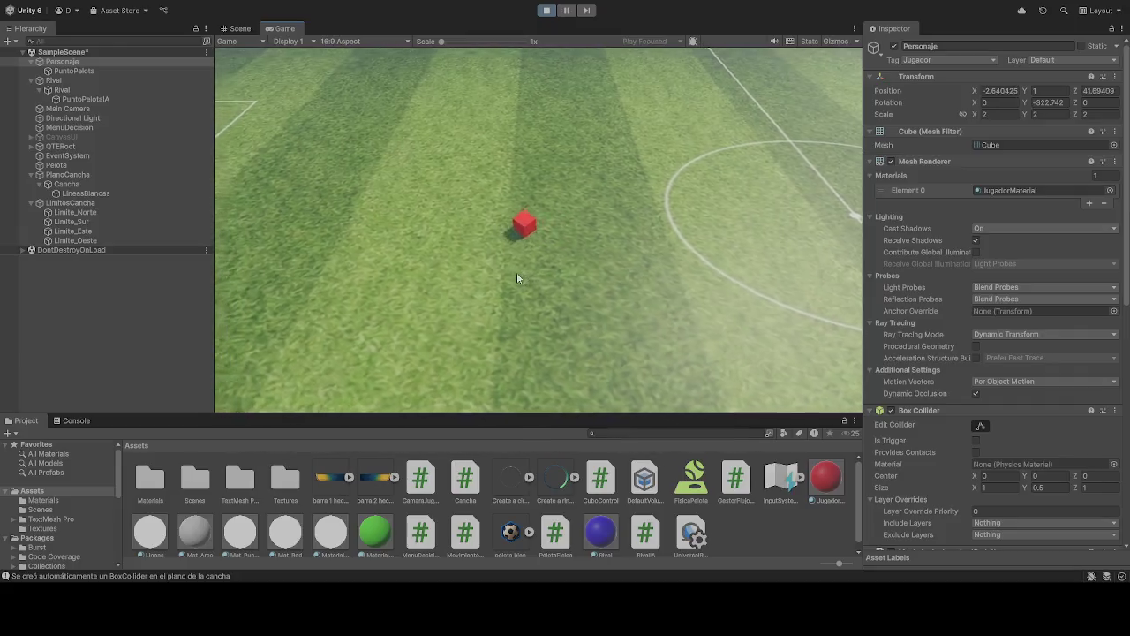
Step: Drive the red cube forward-left across the pitch, then turn it back down the field
key("a")
key("w")
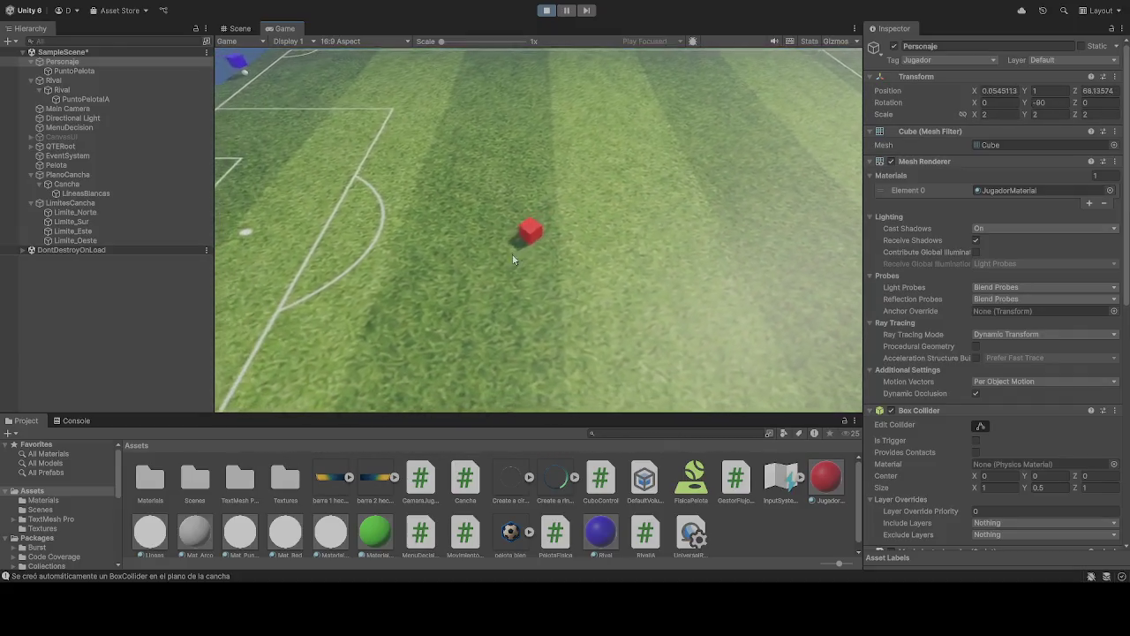
key("d")
key("w")
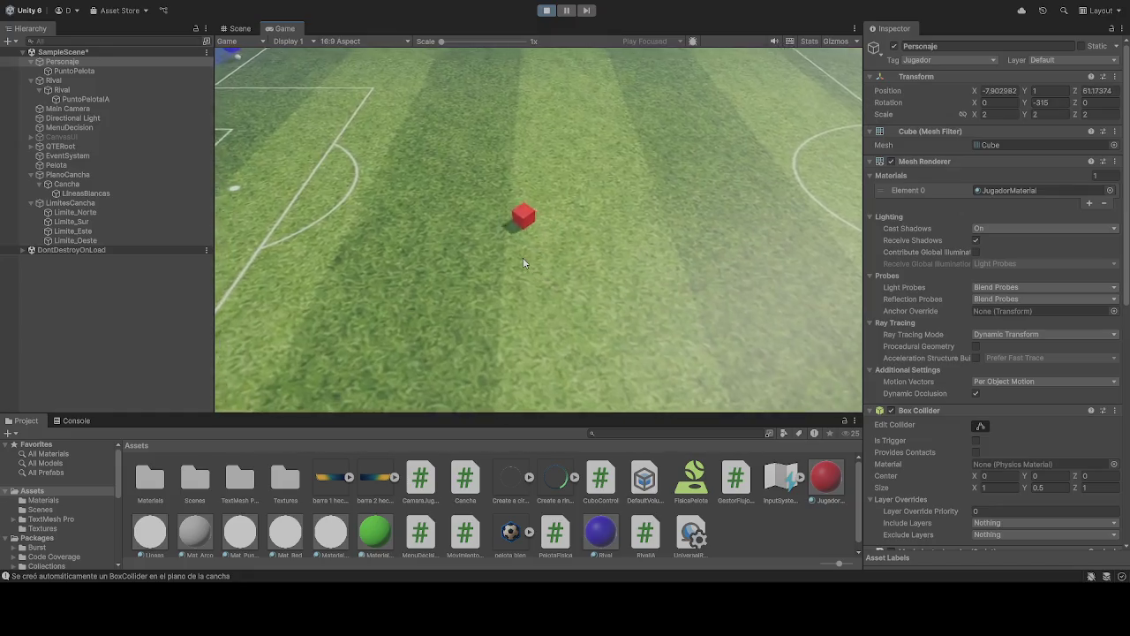
key("a")
key("w")
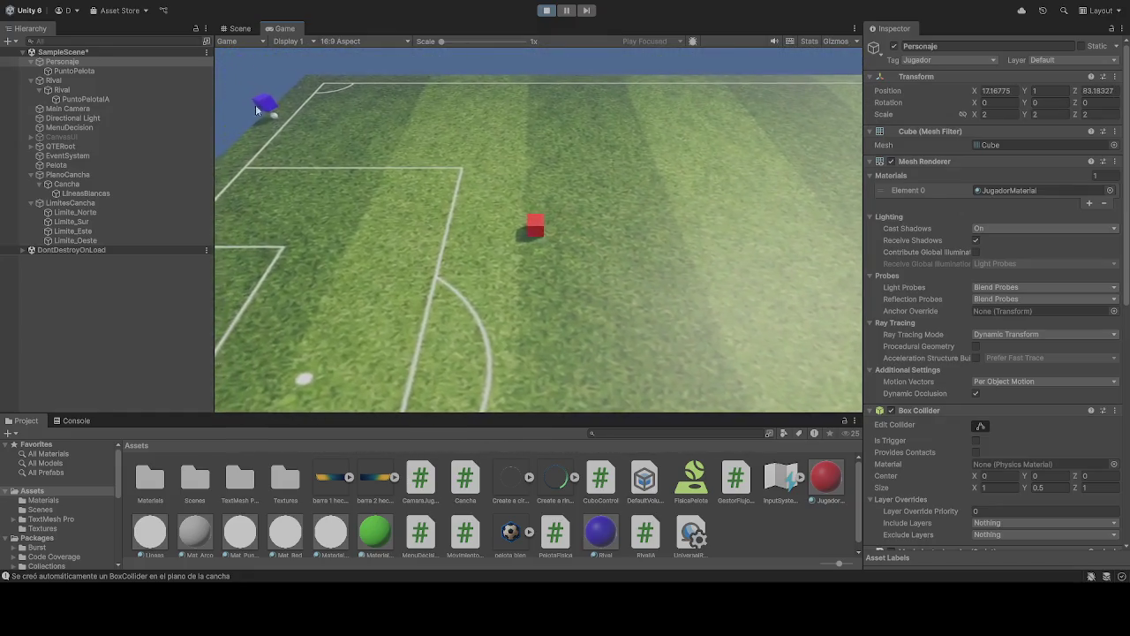
key("w")
key("a")
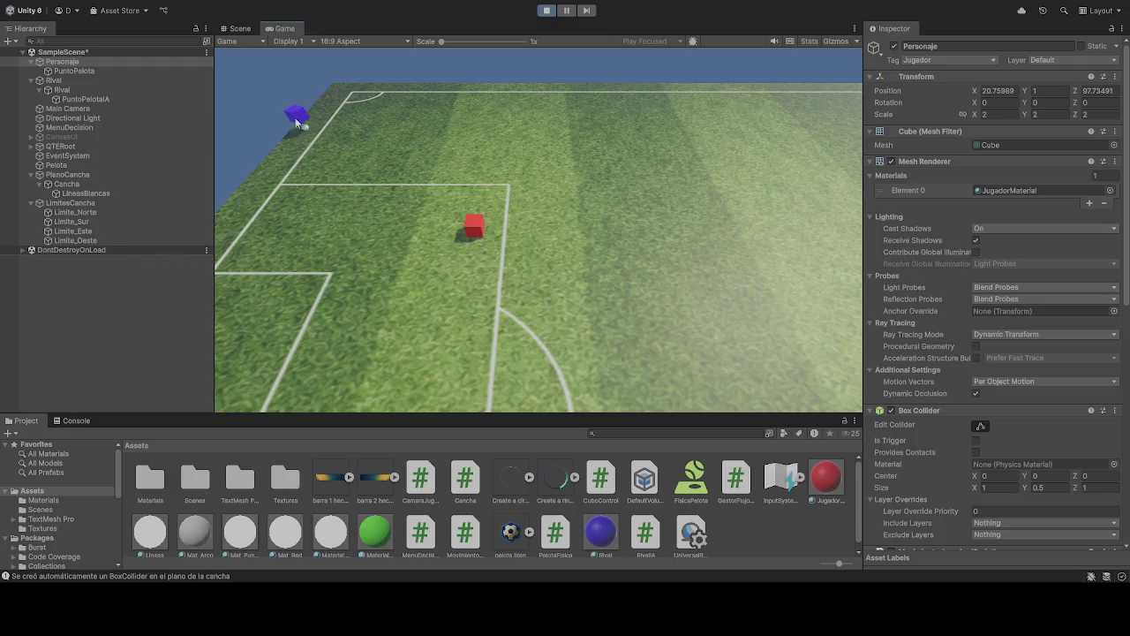
key("a")
key("s")
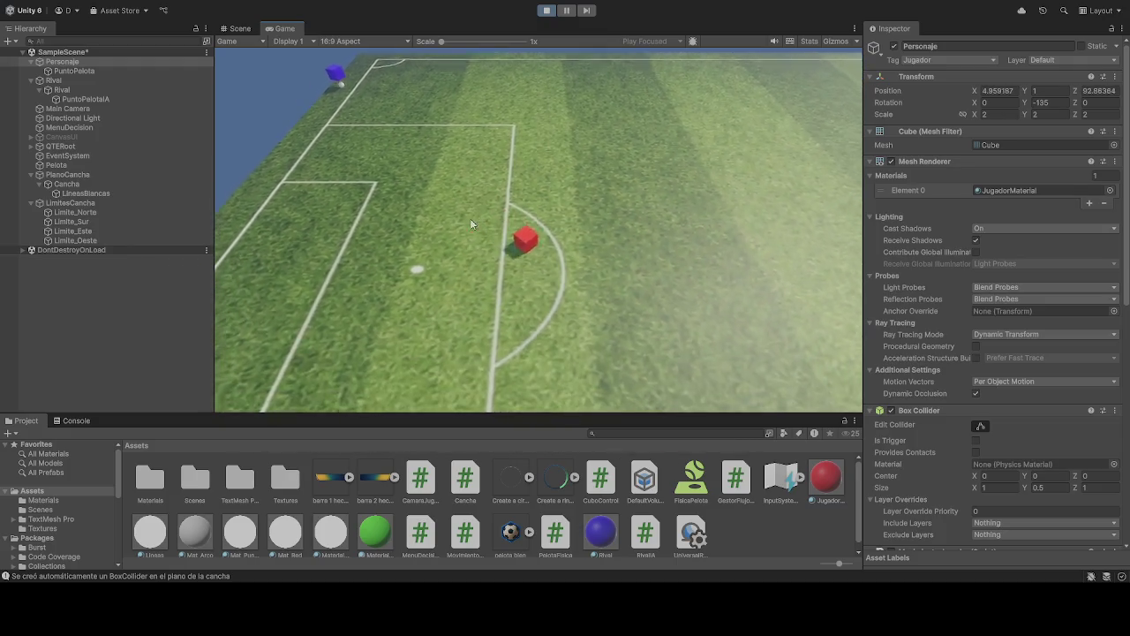
key("s")
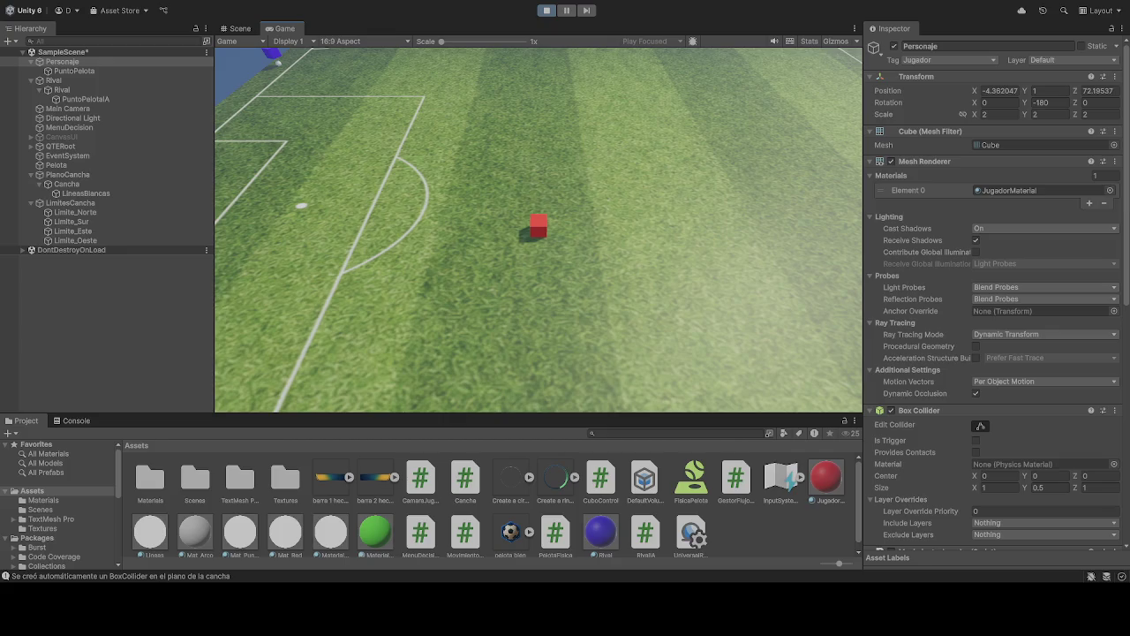
Step: Run the red cube right along the pitch and forward, then stop the game
key("d")
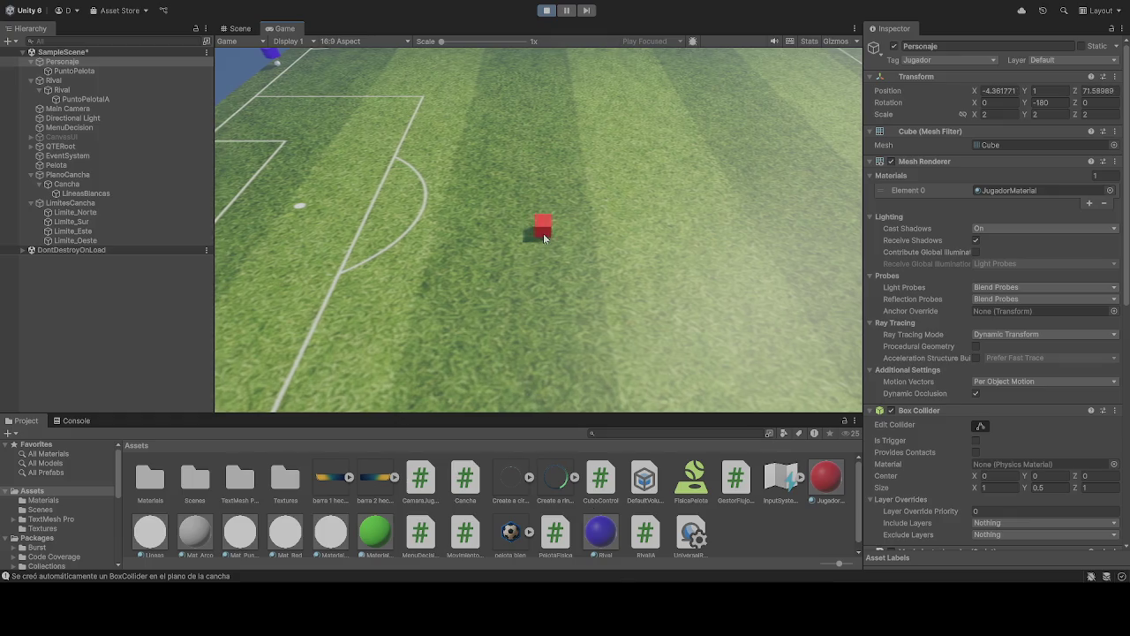
key("d")
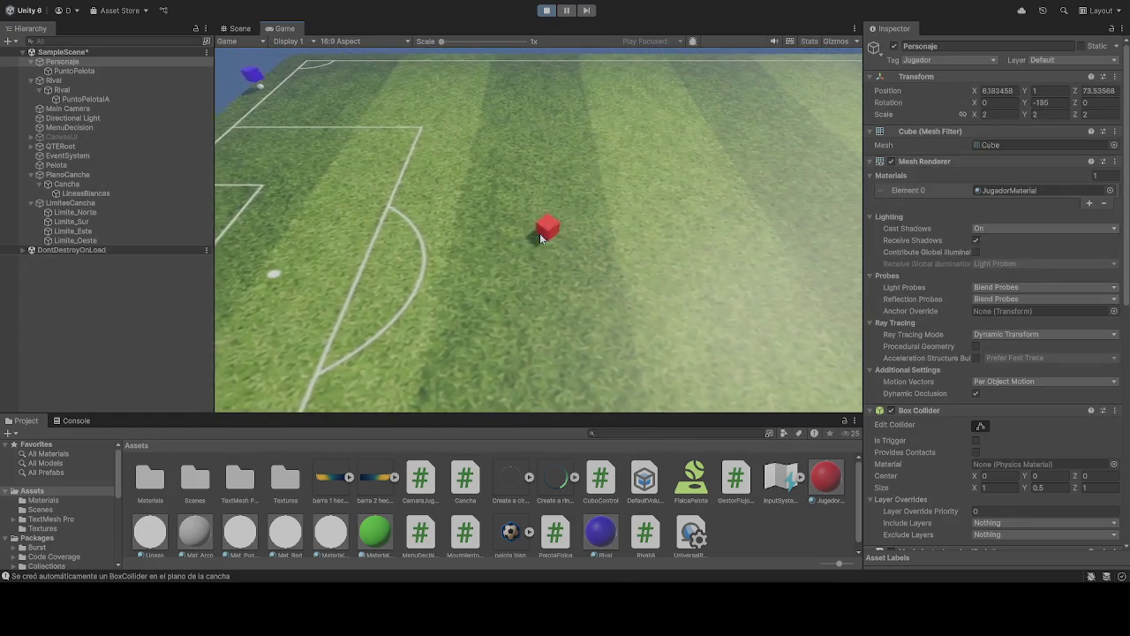
key("s")
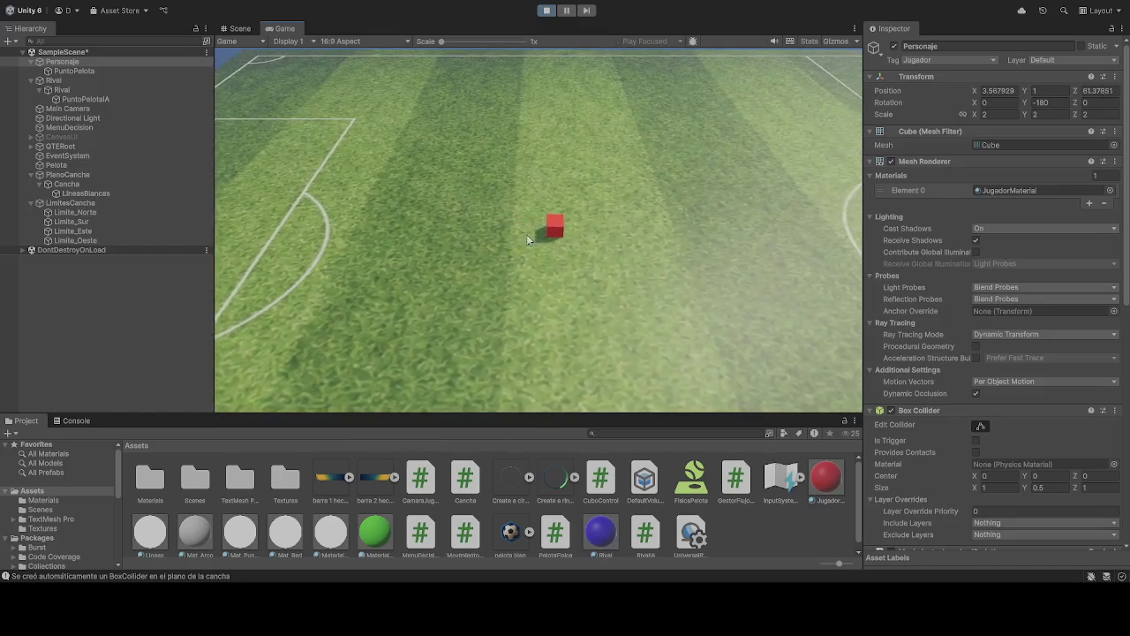
key("s")
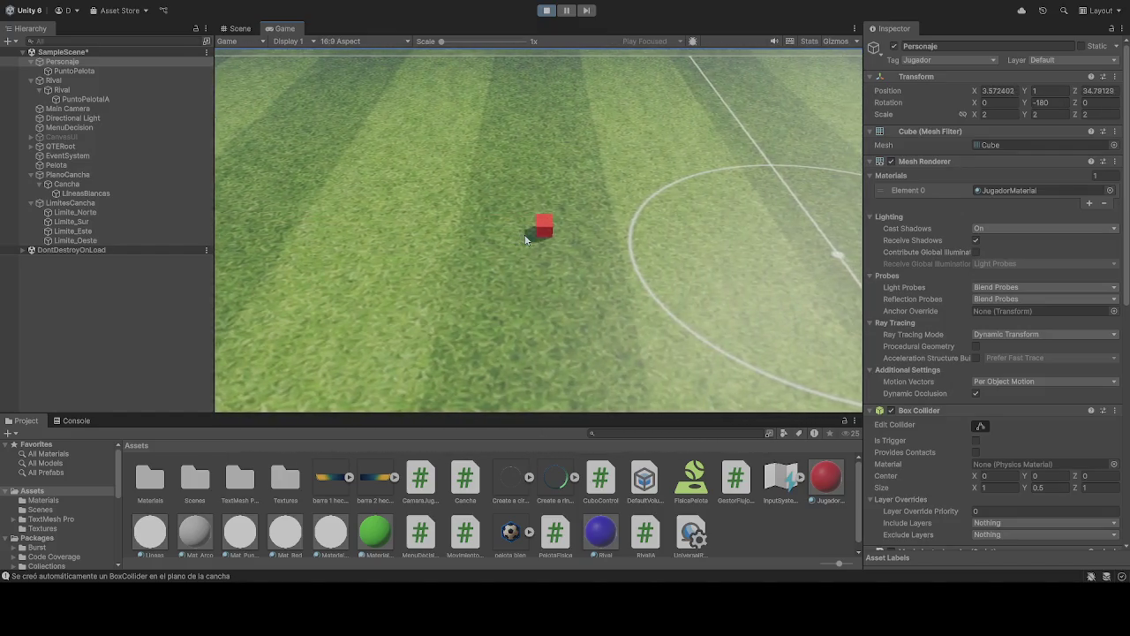
key("a")
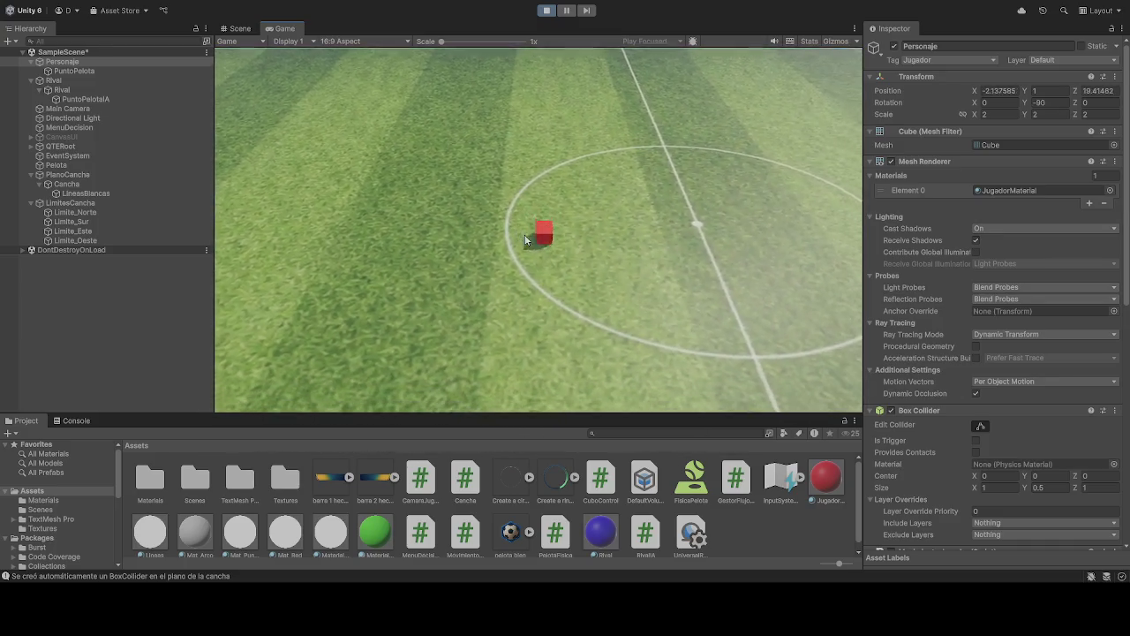
key("d")
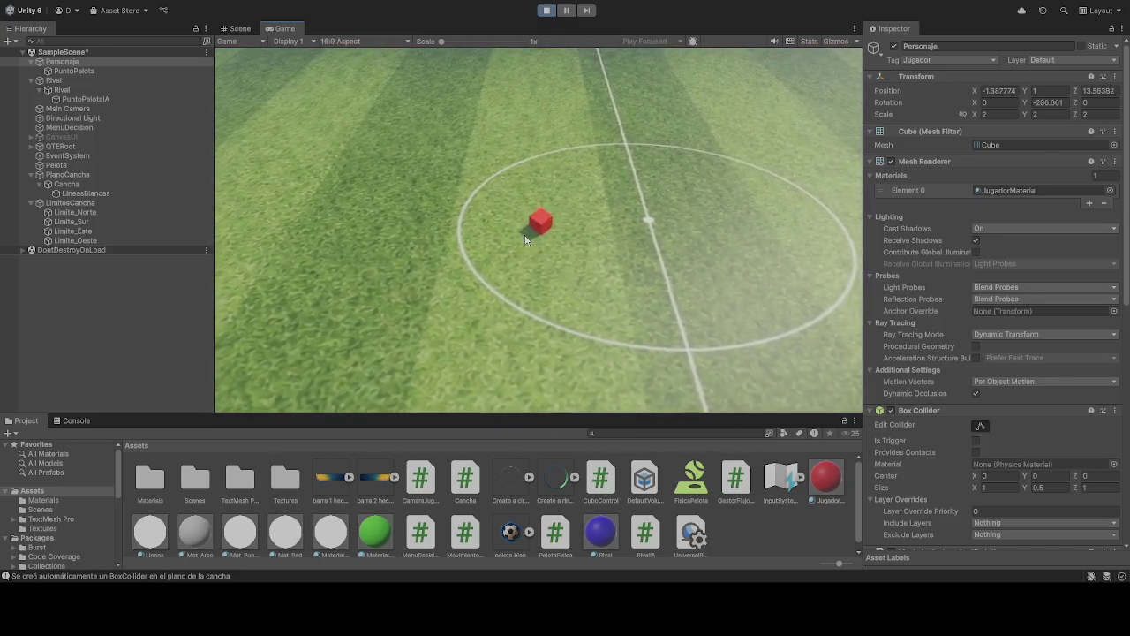
key("w")
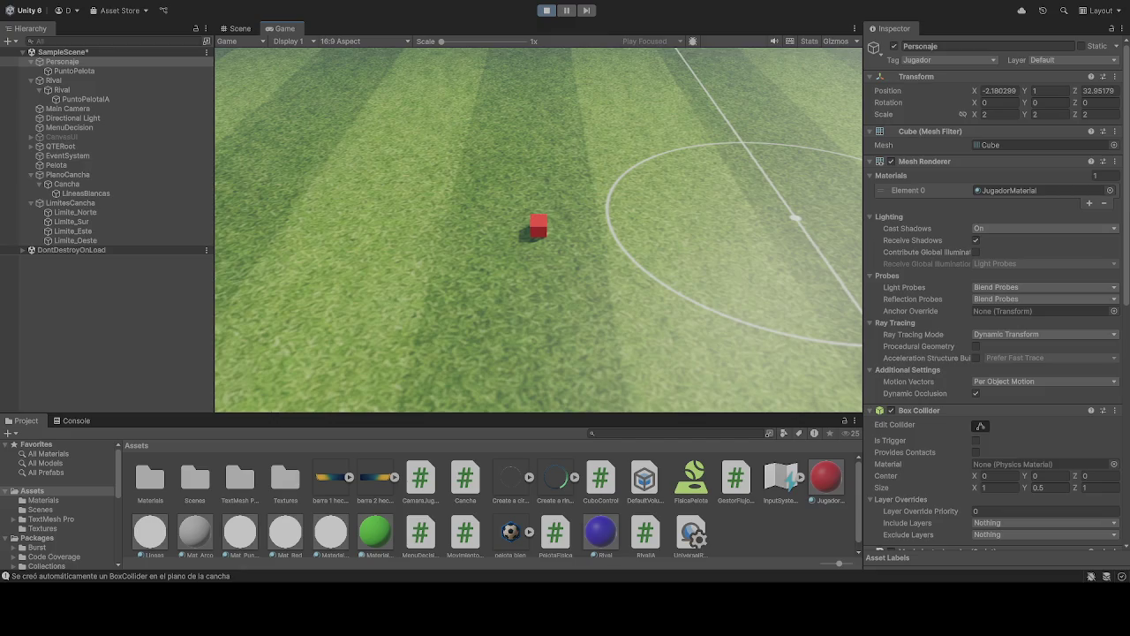
key("w")
key("d")
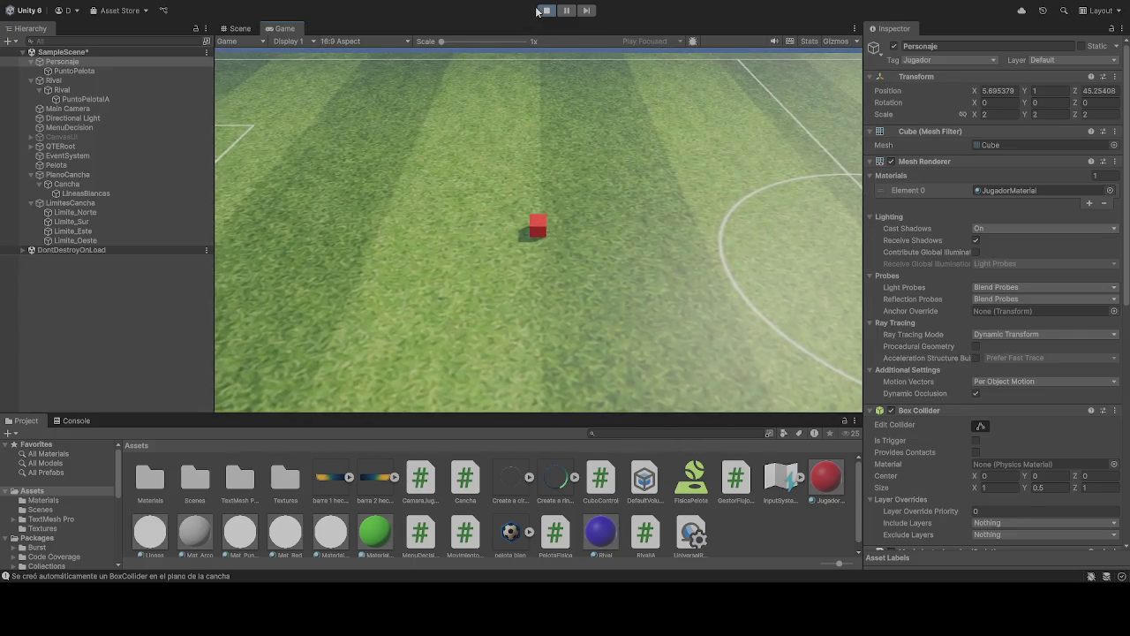
left_click(538, 11)
left_click(544, 9)
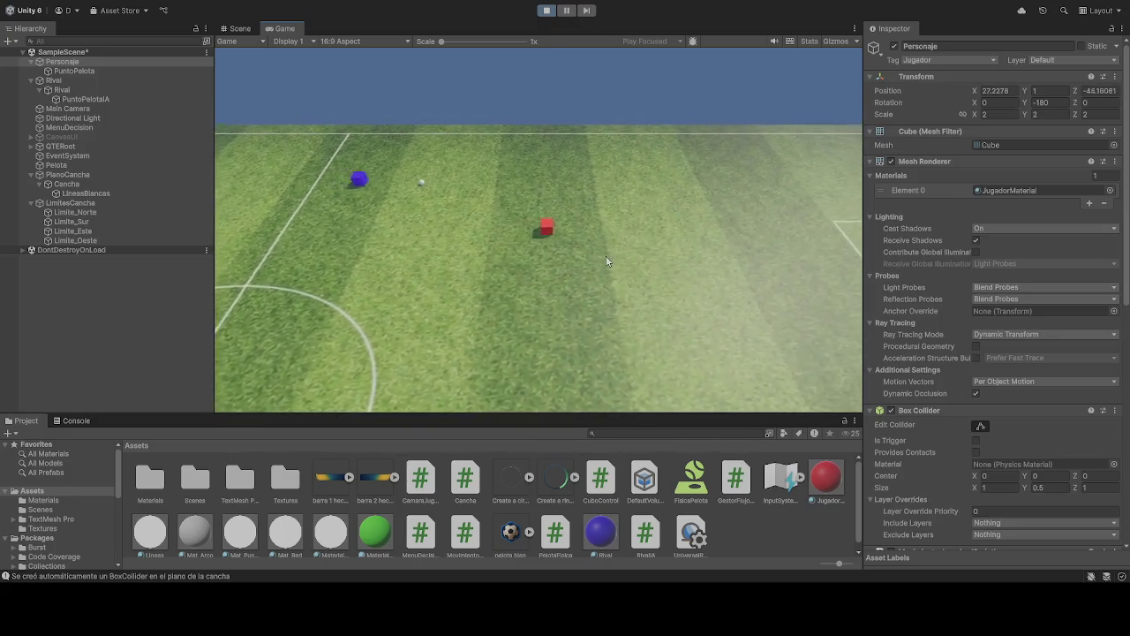
key("ctrl+p")
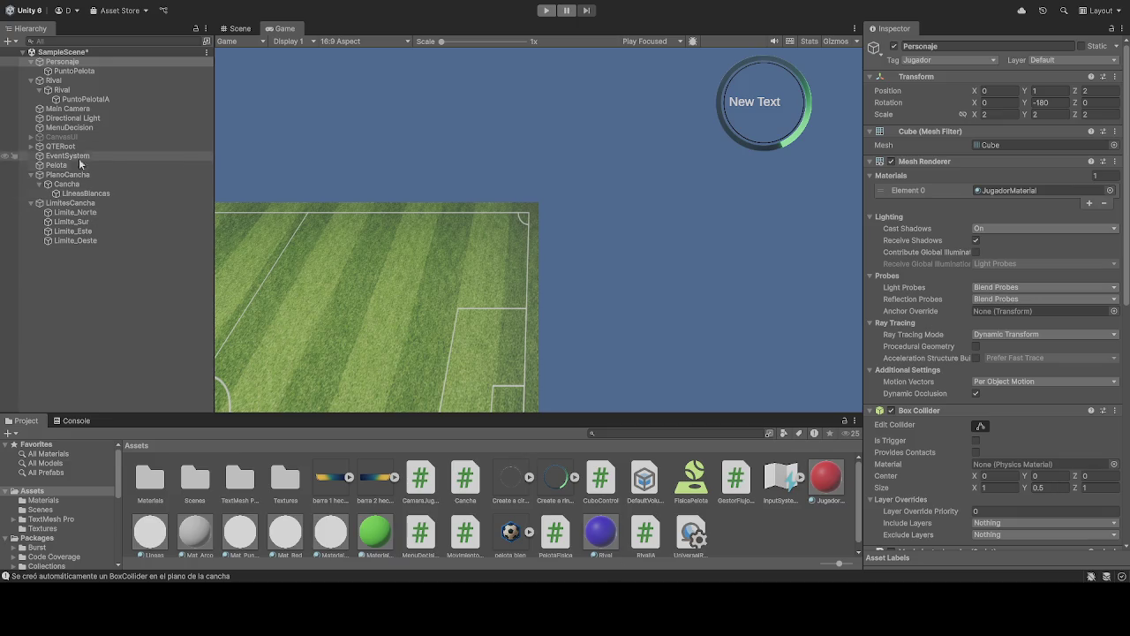
left_click(143, 90)
Step: Tick Freeze Position Y in the Rival's Rigidbody constraints and start the game
scroll(966, 480, "down", 5)
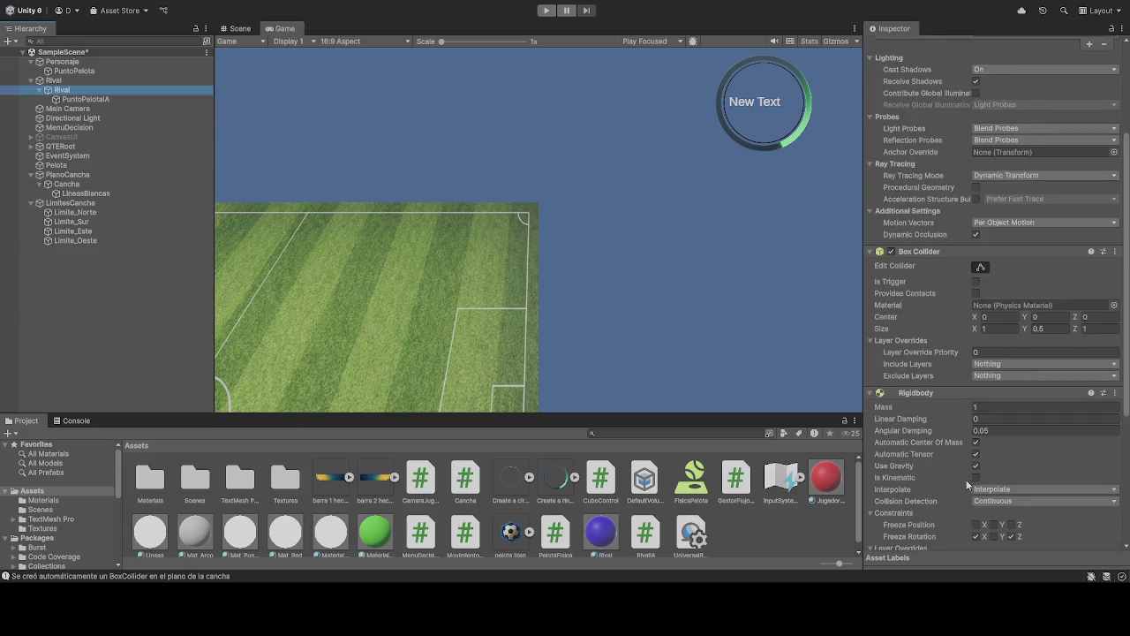
scroll(962, 479, "down", 1)
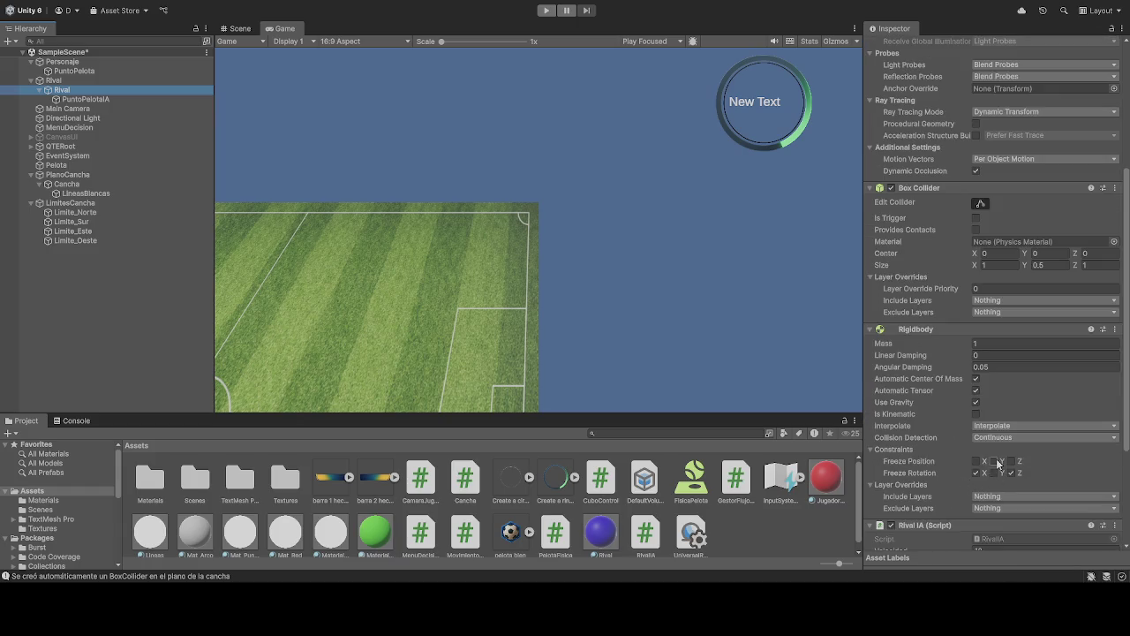
left_click(947, 449)
left_click(903, 451)
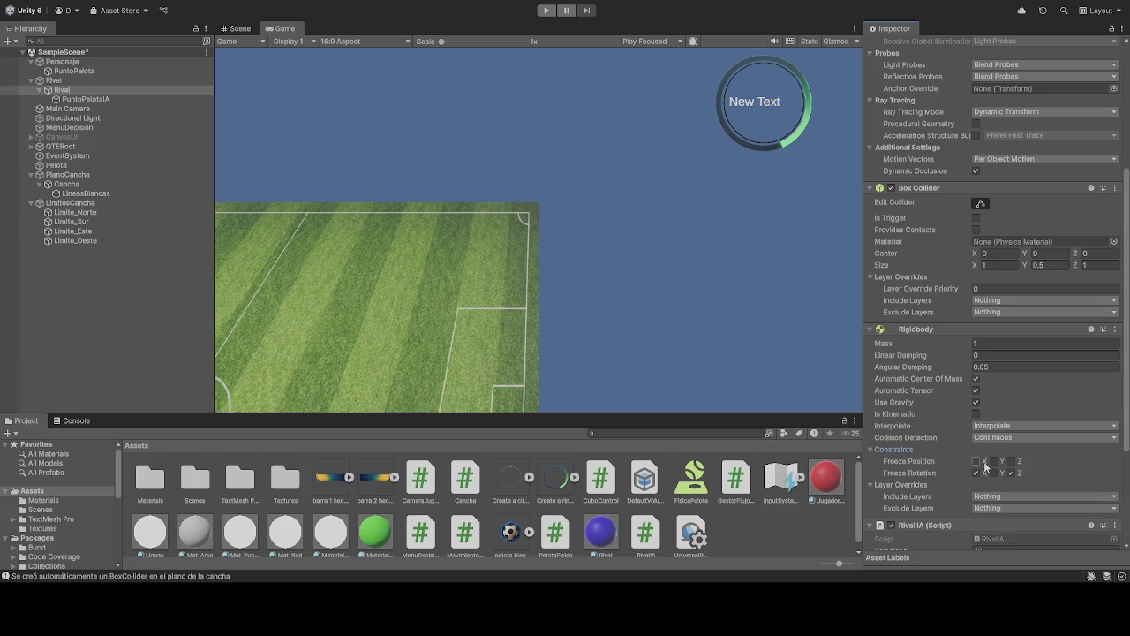
left_click(545, 10)
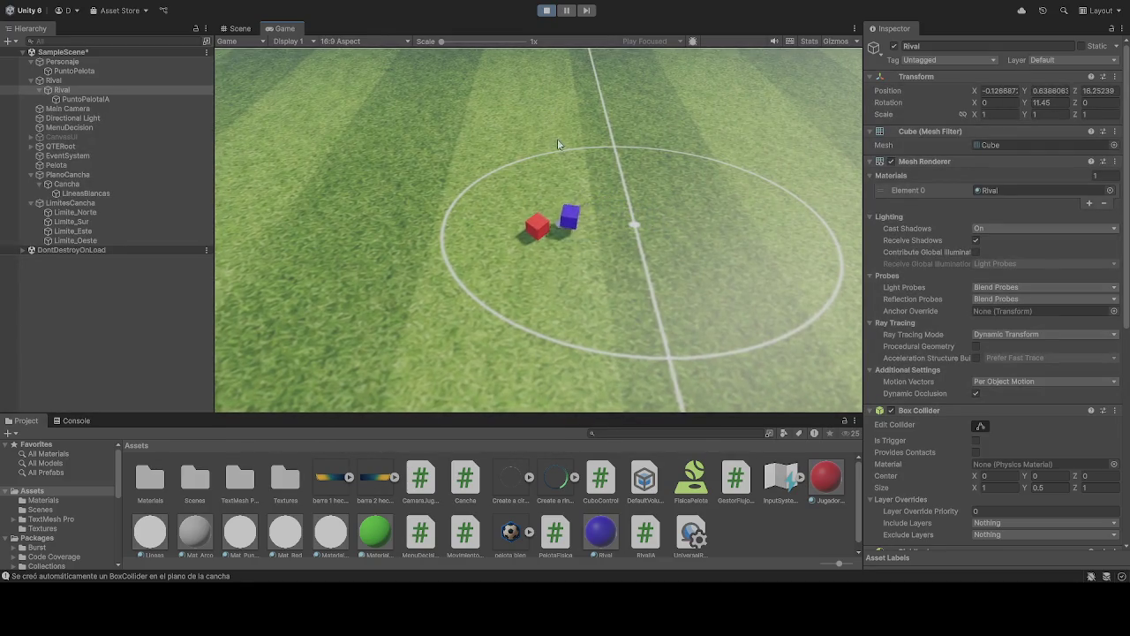
Step: Exit Play mode and untick the Rival's Freeze Position Y constraint
left_click(547, 9)
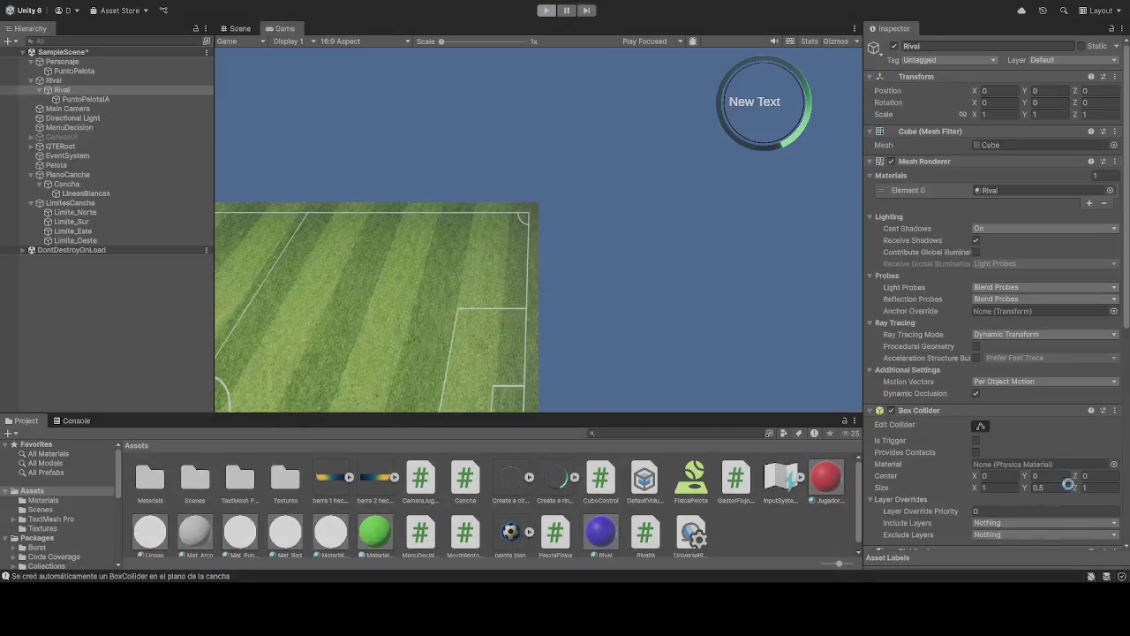
scroll(1050, 406, "down", 8)
left_click(993, 334)
scroll(1041, 409, "down", 2)
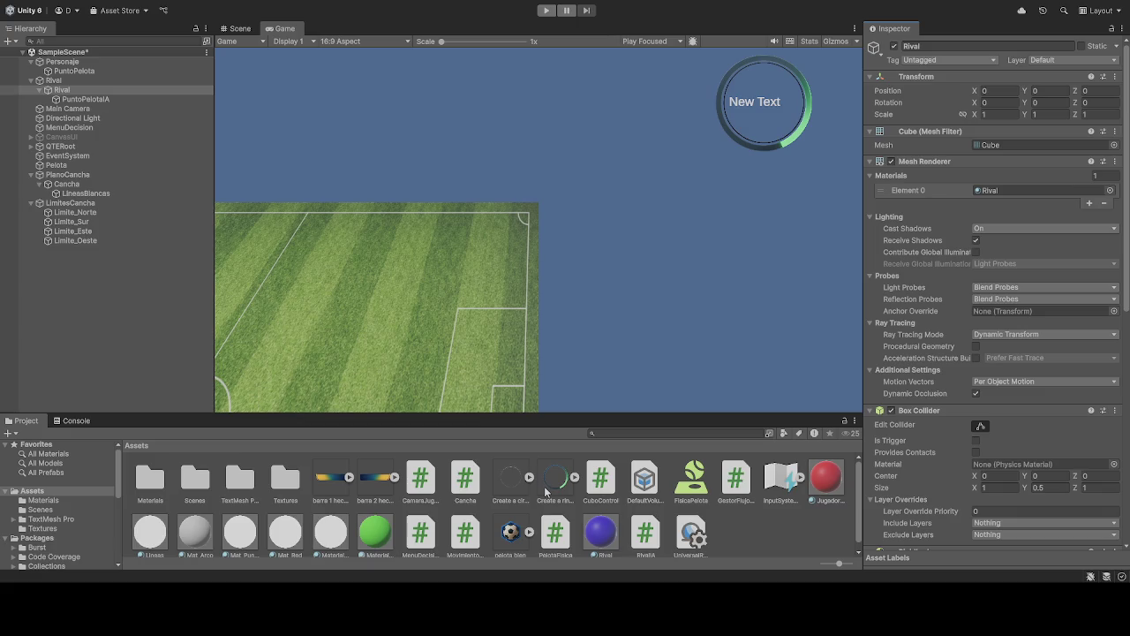
Step: Run another test of the soccer match and stop it afterwards
left_click(549, 12)
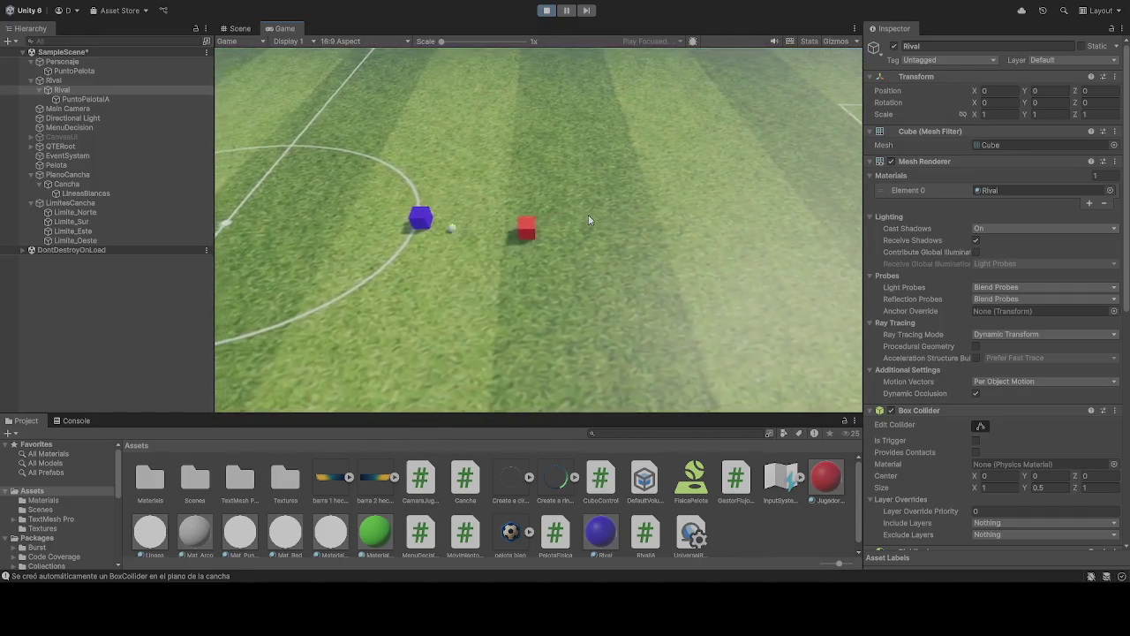
left_click(547, 10)
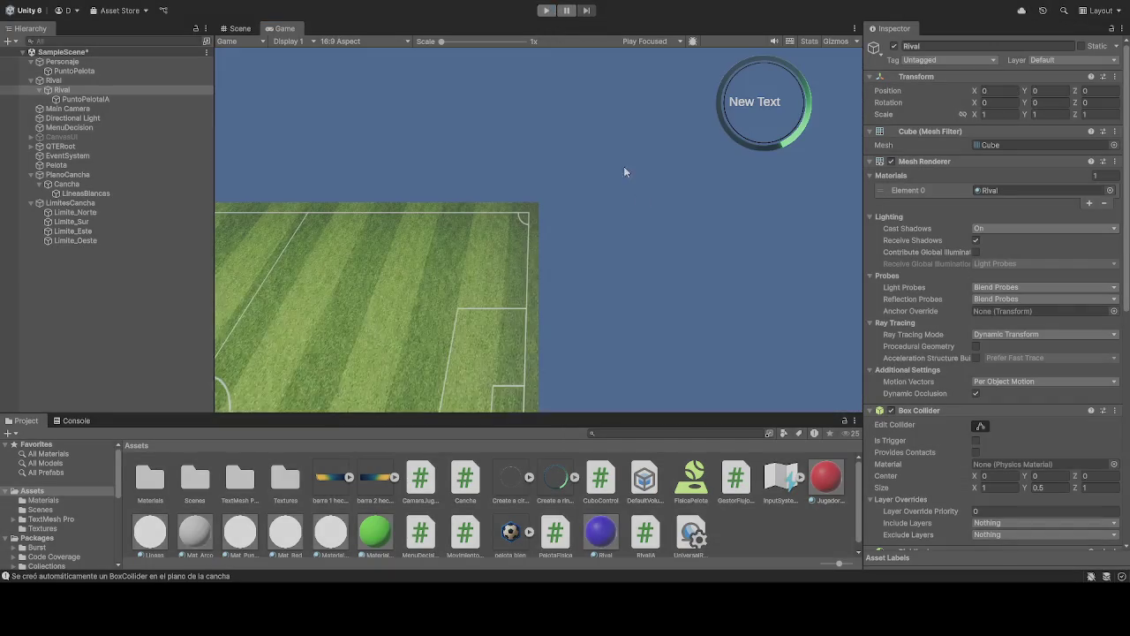
Step: Assign Limite_Norte as the north boundary in the Rival IA script
scroll(1060, 298, "down", 2)
scroll(1059, 298, "down", 3)
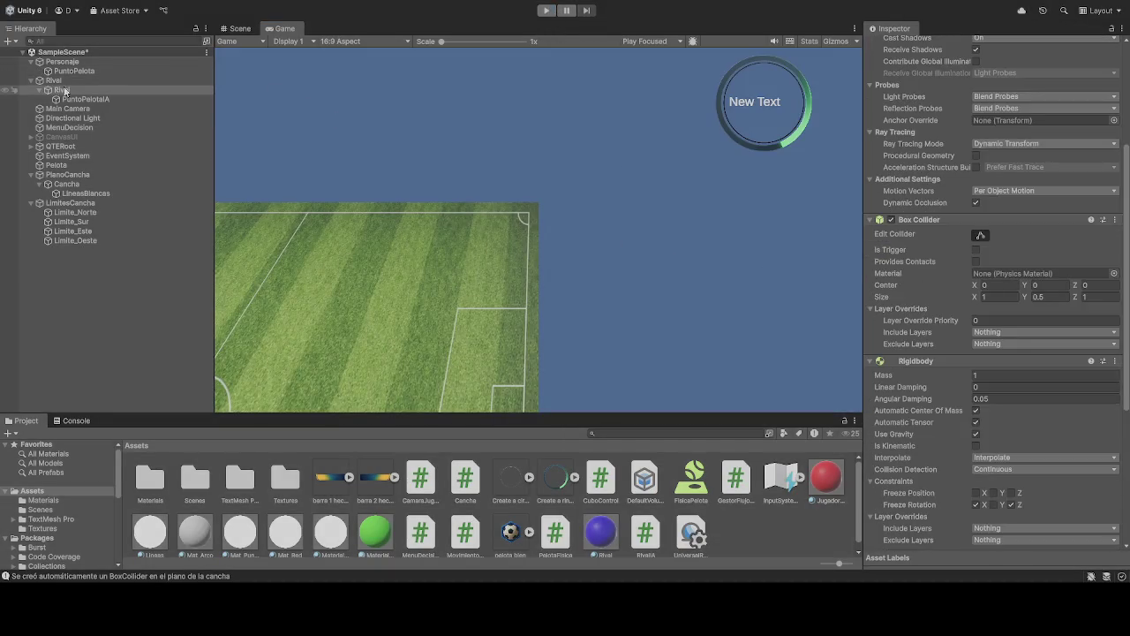
scroll(938, 240, "down", 3)
scroll(939, 247, "down", 3)
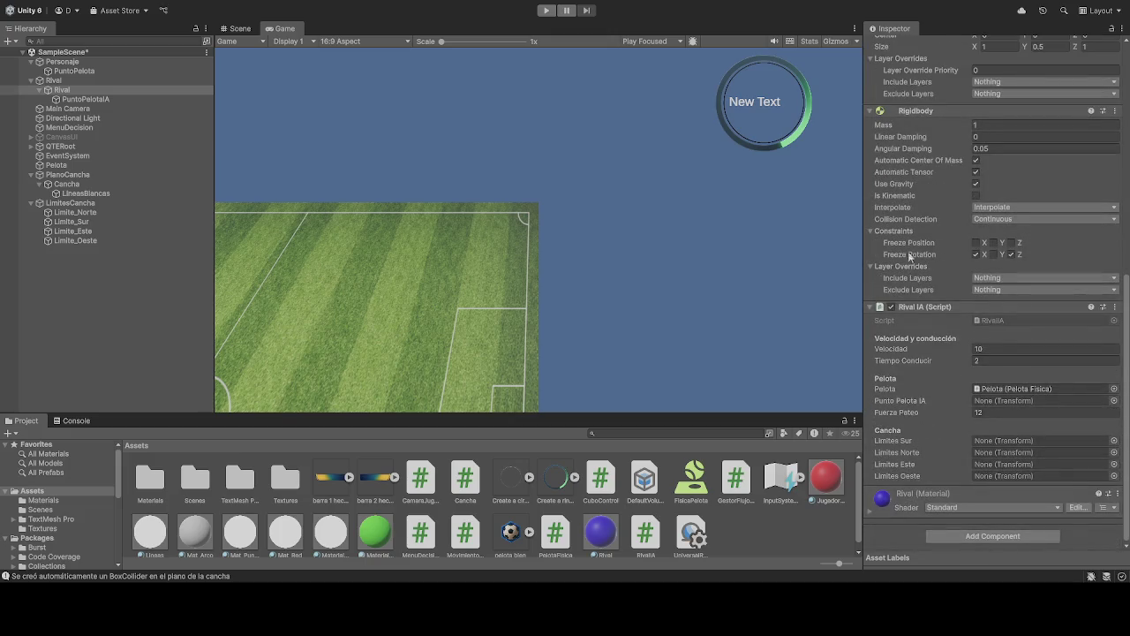
mouse_move(75, 222)
left_mouse_down()
mouse_move(989, 447)
mouse_move(993, 461)
mouse_move(998, 452)
left_mouse_up()
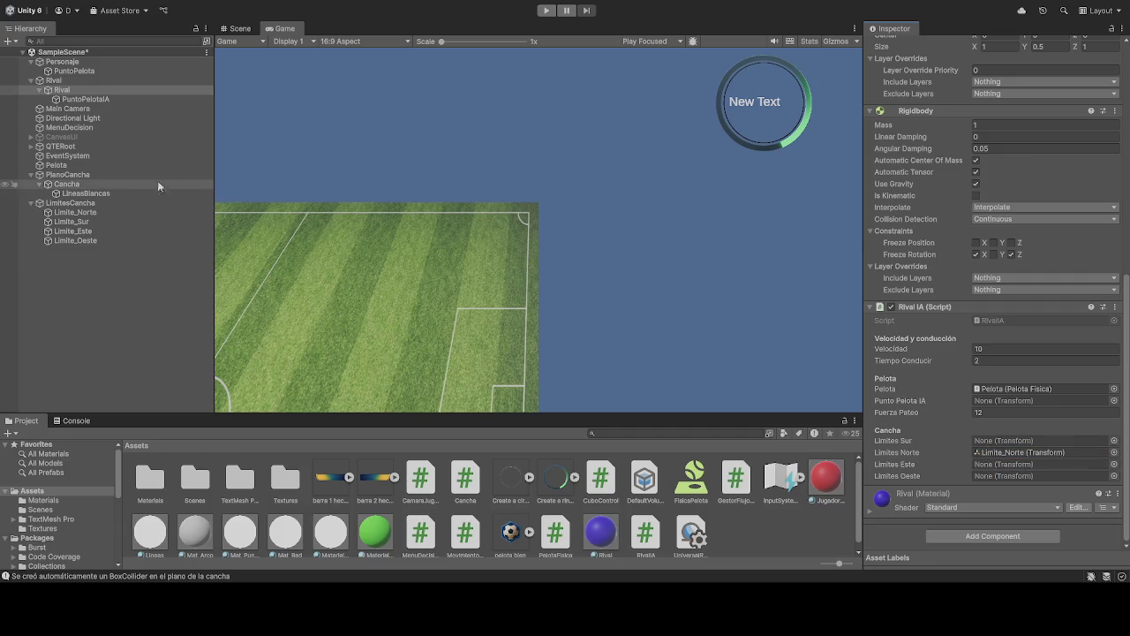
left_click(89, 214)
left_click_drag(89, 215, 763, 362)
left_click(79, 222)
left_click(72, 89)
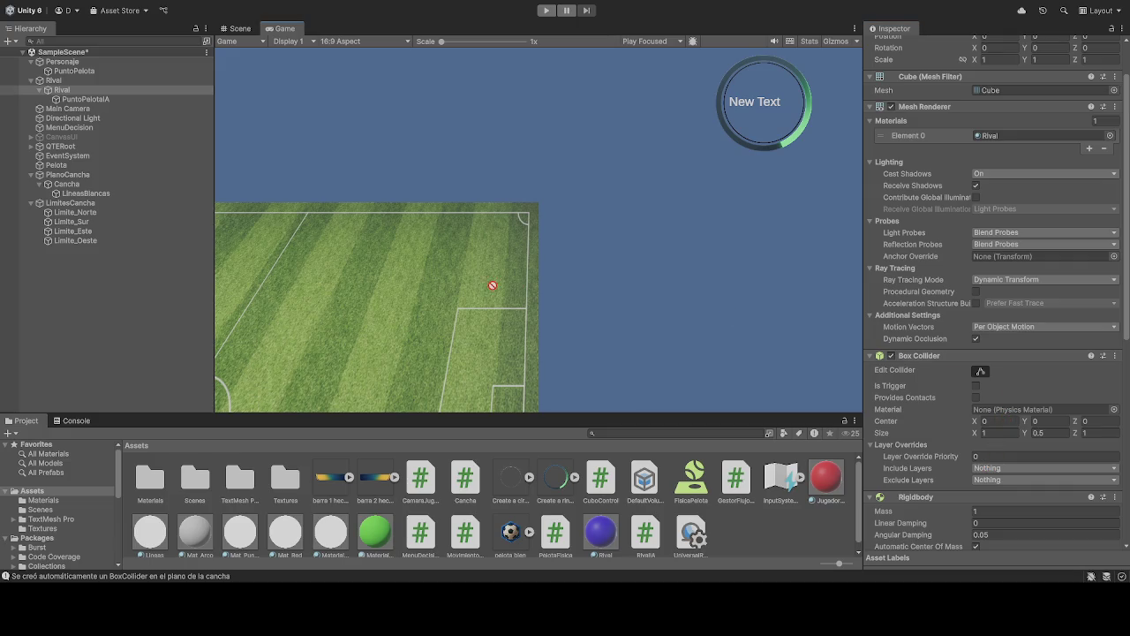
scroll(1057, 400, "down", 10)
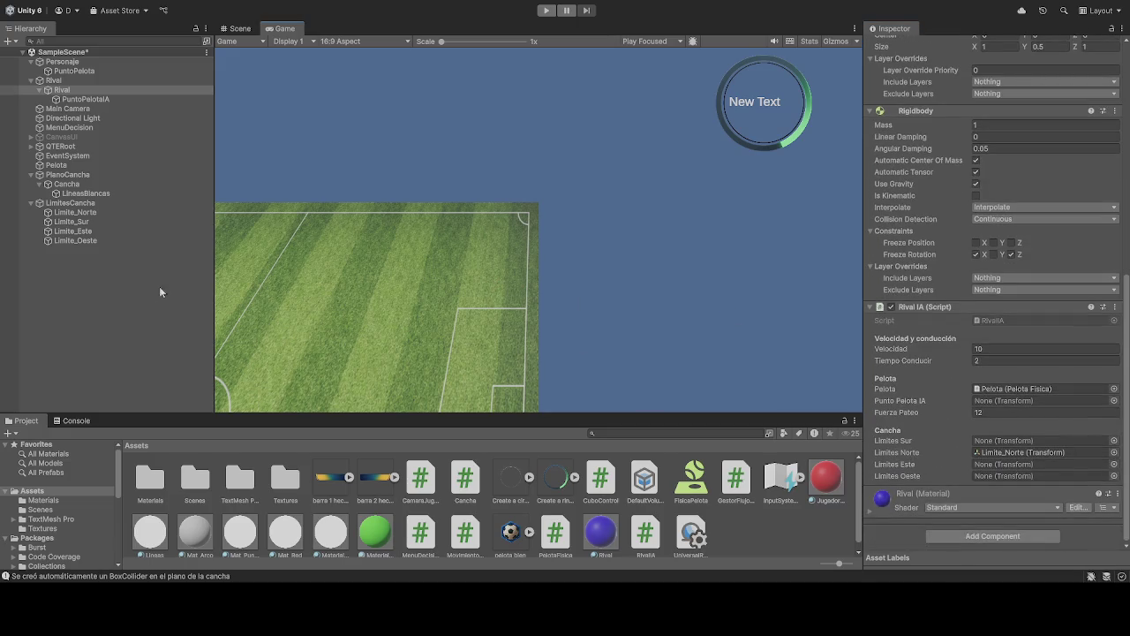
Step: Assign Limite_Sur, Limite_Este, Limite_Oeste and PuntoPelotaIA to Rival IA, then press Play
left_click_drag(79, 224, 1023, 442)
mouse_move(122, 232)
left_mouse_down()
mouse_move(865, 468)
mouse_move(993, 464)
left_mouse_up()
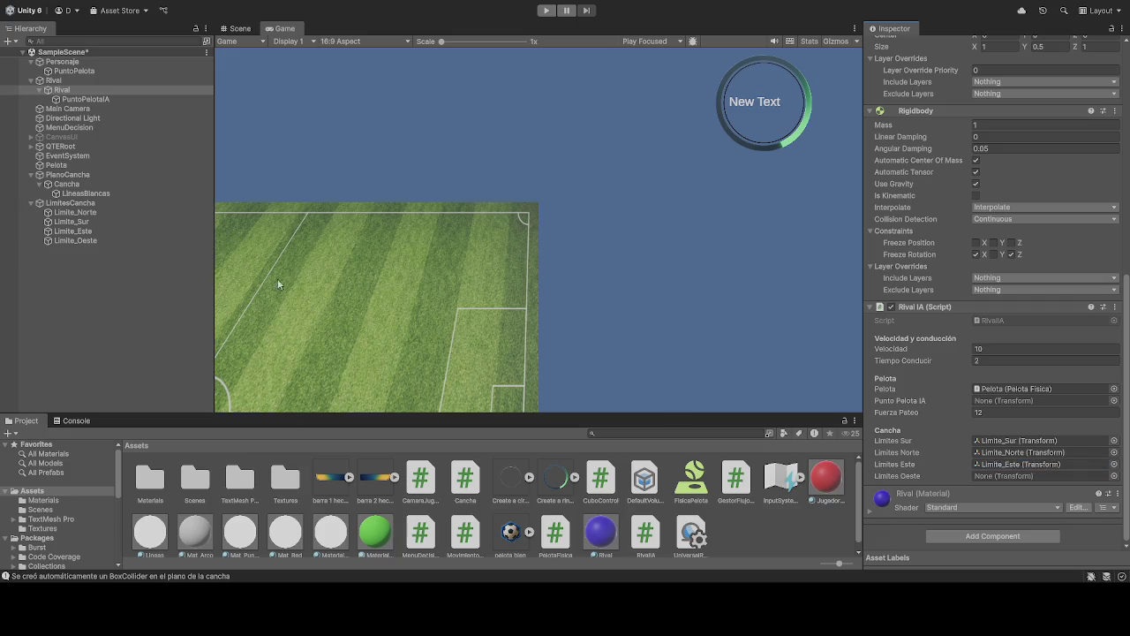
left_click(78, 242)
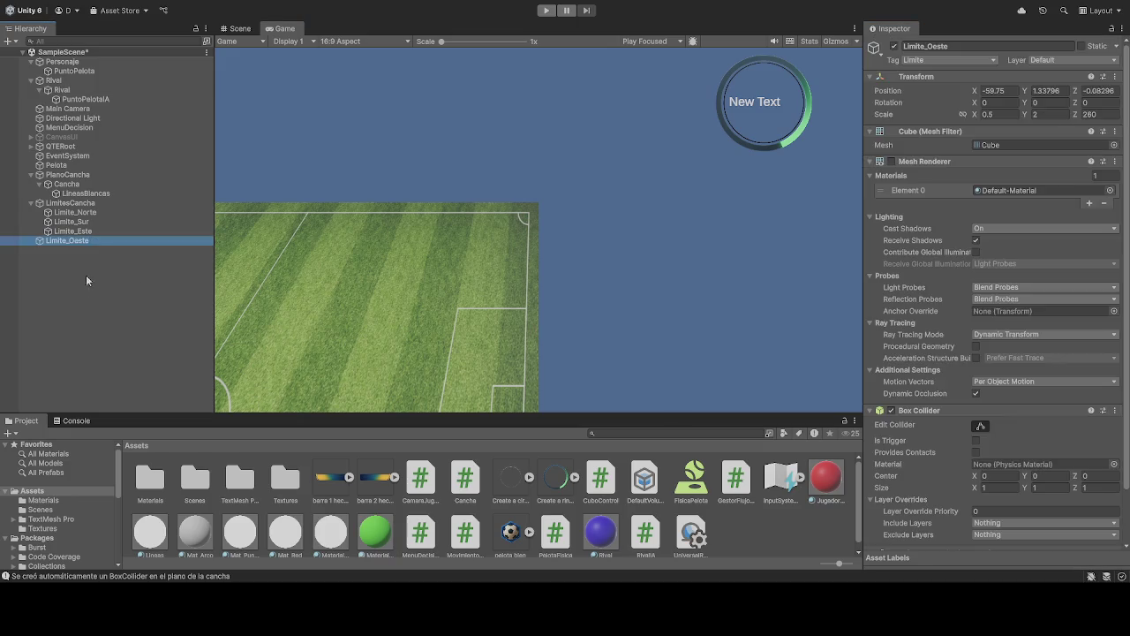
left_click_drag(78, 242, 94, 235)
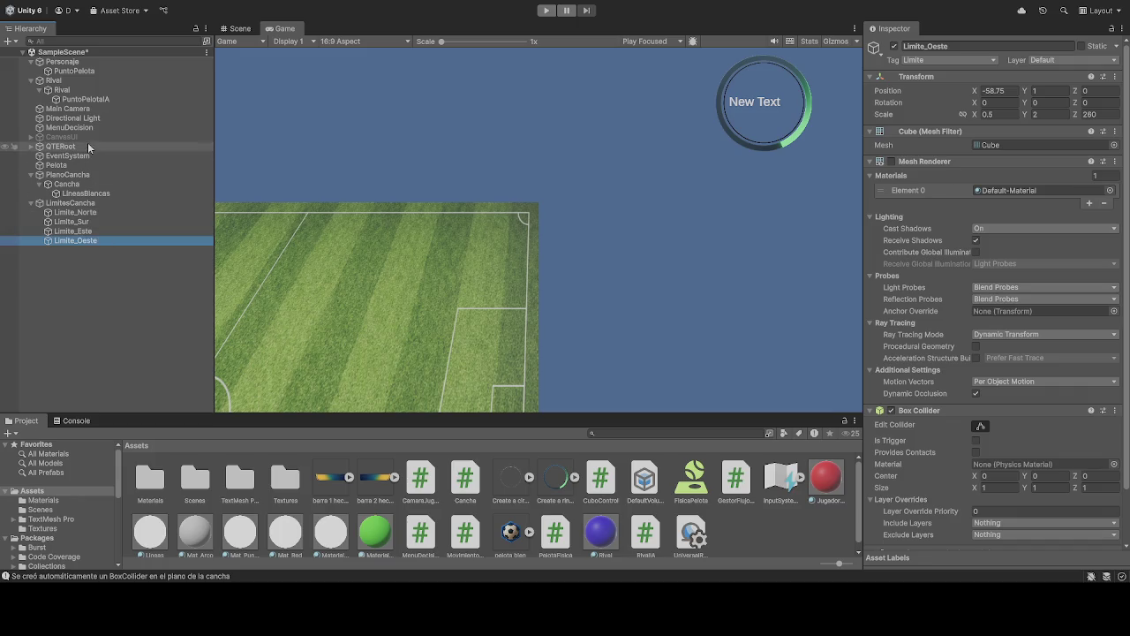
left_click(62, 90)
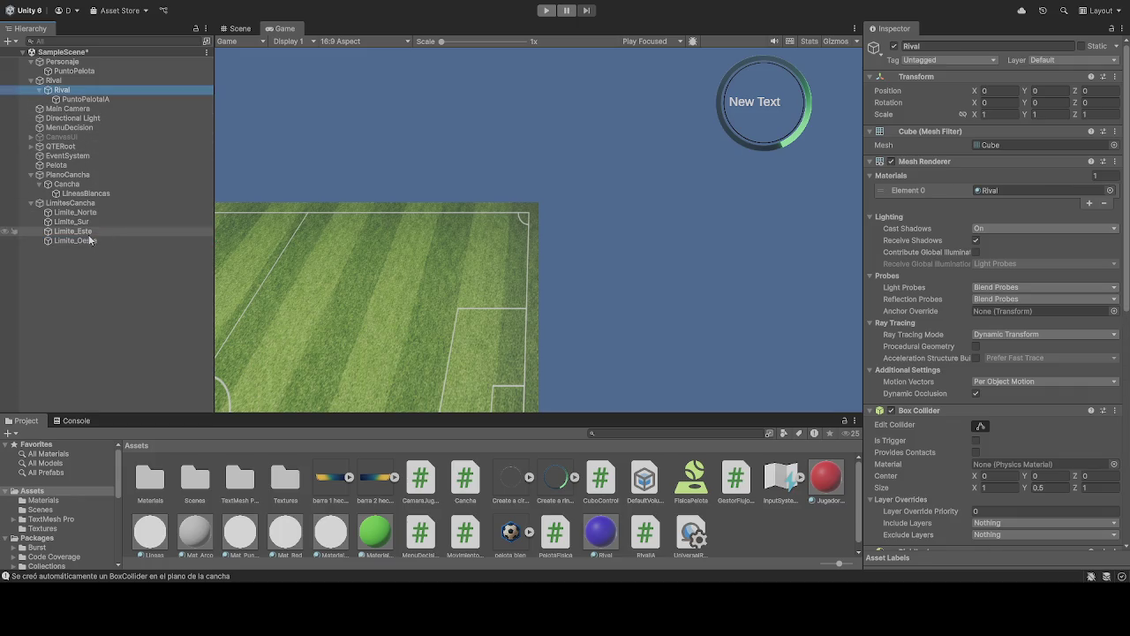
scroll(1075, 417, "down", 2)
scroll(1075, 417, "down", 12)
mouse_move(69, 243)
left_mouse_down()
mouse_move(765, 396)
mouse_move(1005, 475)
left_mouse_up()
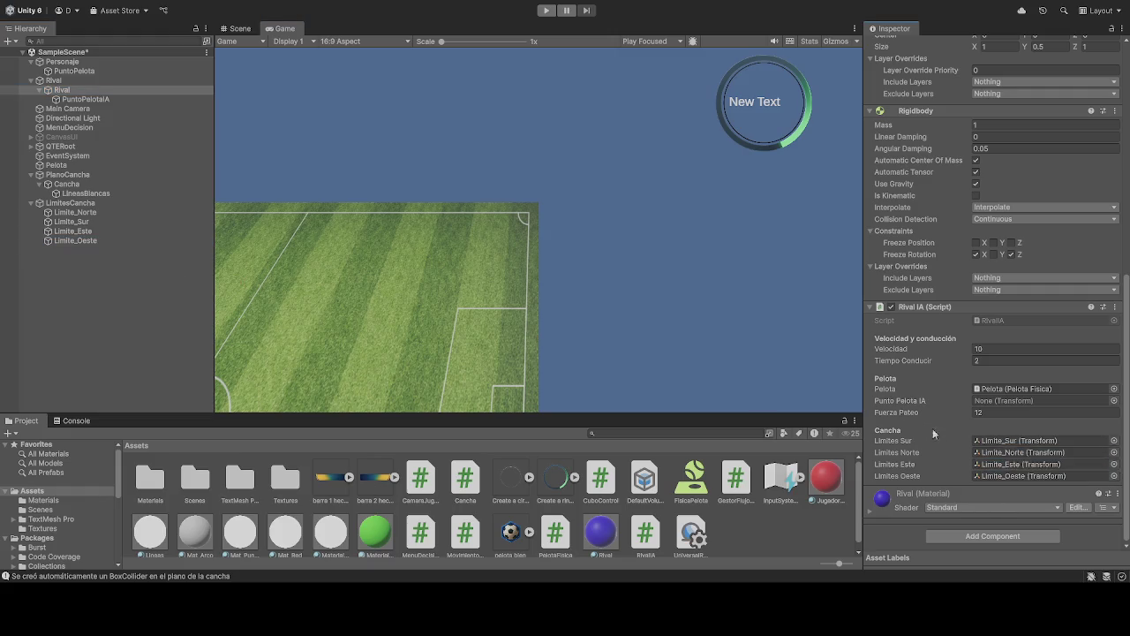
left_click_drag(85, 99, 996, 401)
left_click(546, 10)
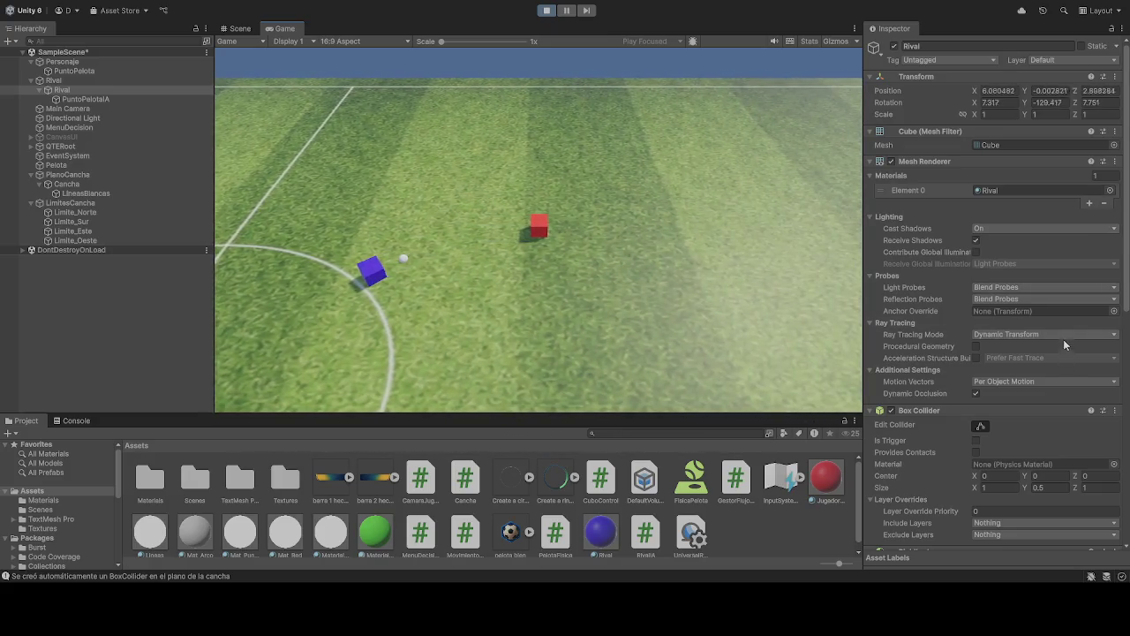
scroll(1063, 339, "down", 8)
scroll(991, 346, "down", 2)
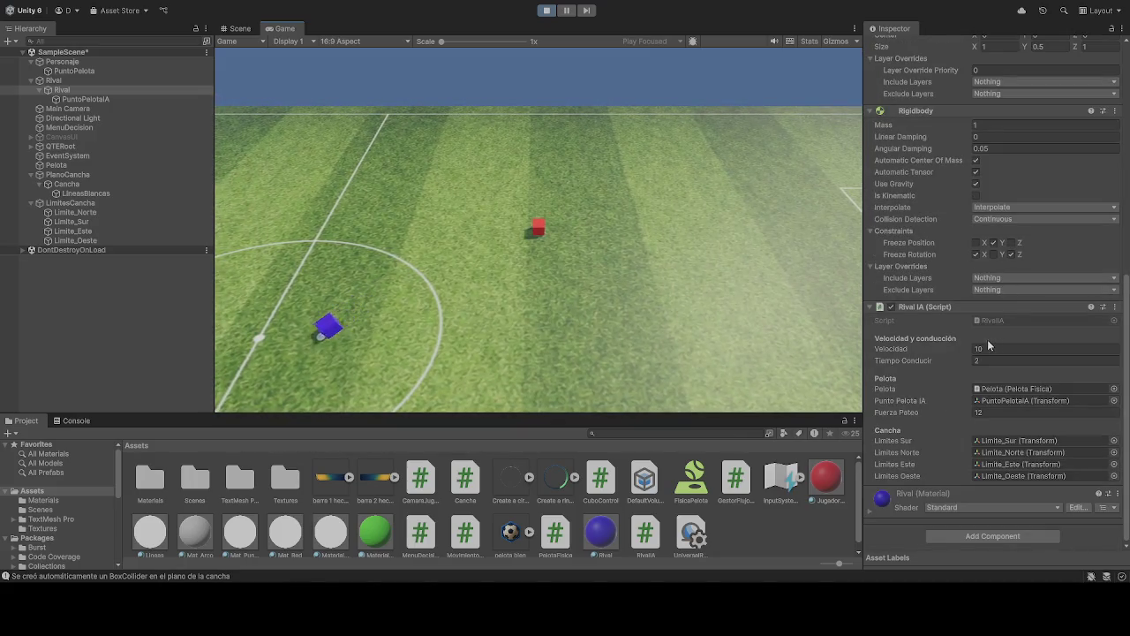
left_click(61, 61)
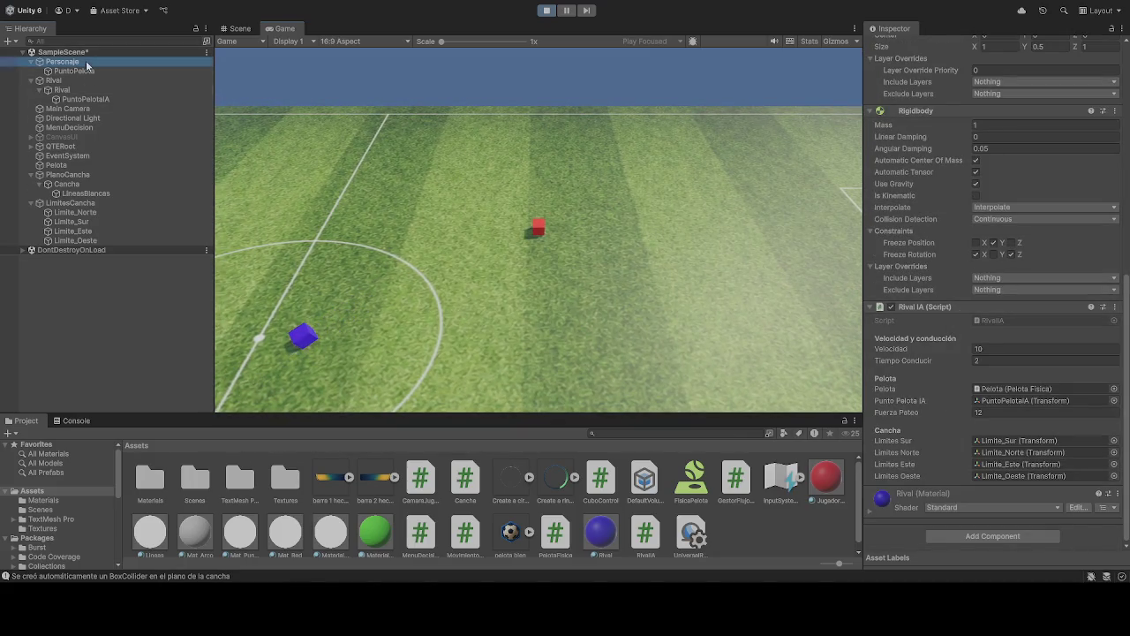
Step: Look through Personaje's Movimiento Jugador and Rigidbody settings, then stop the test run
scroll(978, 394, "down", 3)
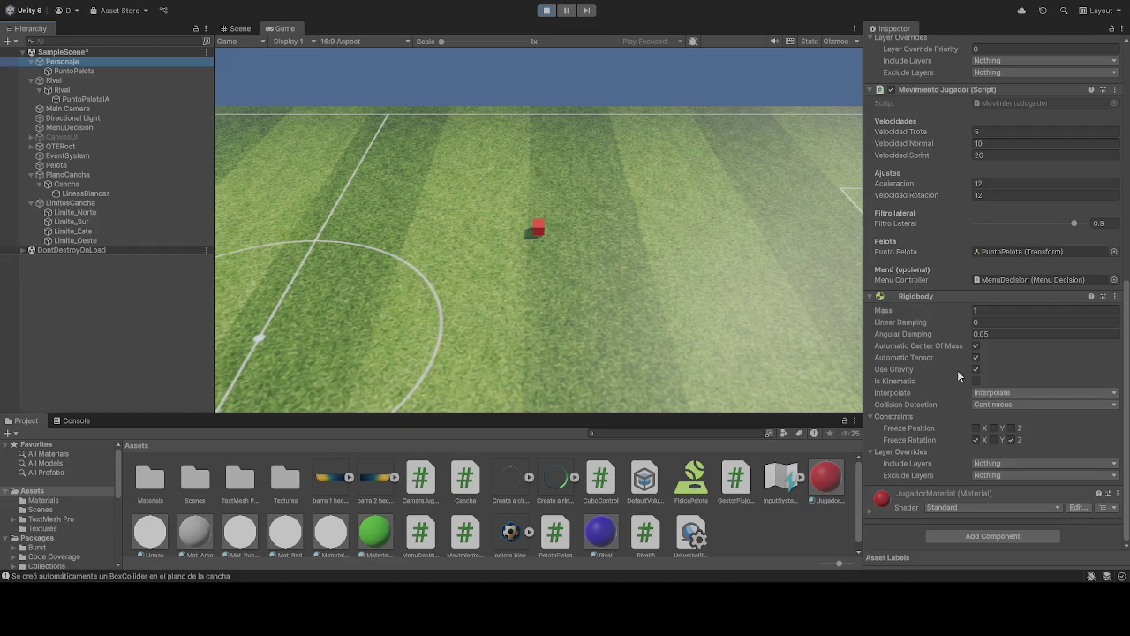
scroll(967, 394, "up", 3)
scroll(961, 386, "down", 4)
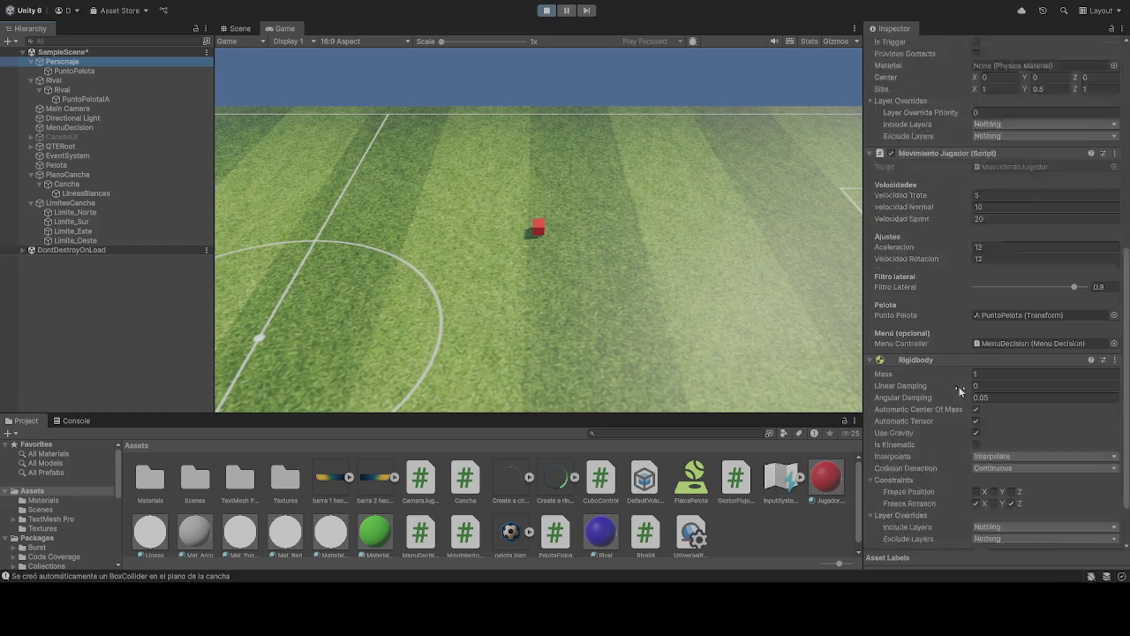
scroll(948, 376, "up", 6)
scroll(951, 373, "up", 3)
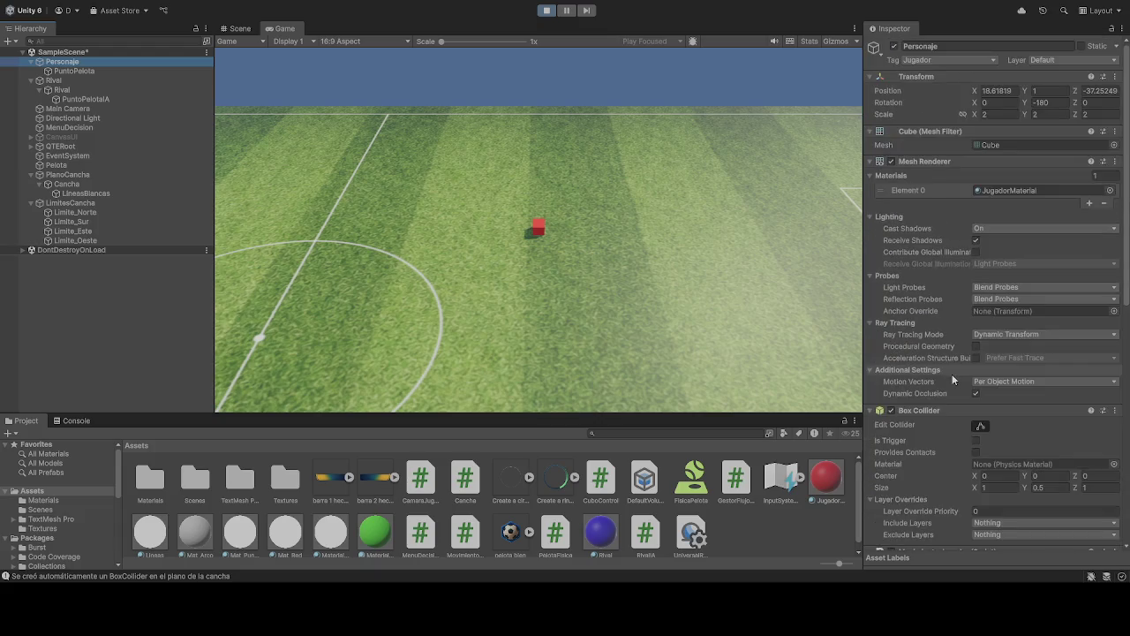
left_click(547, 10)
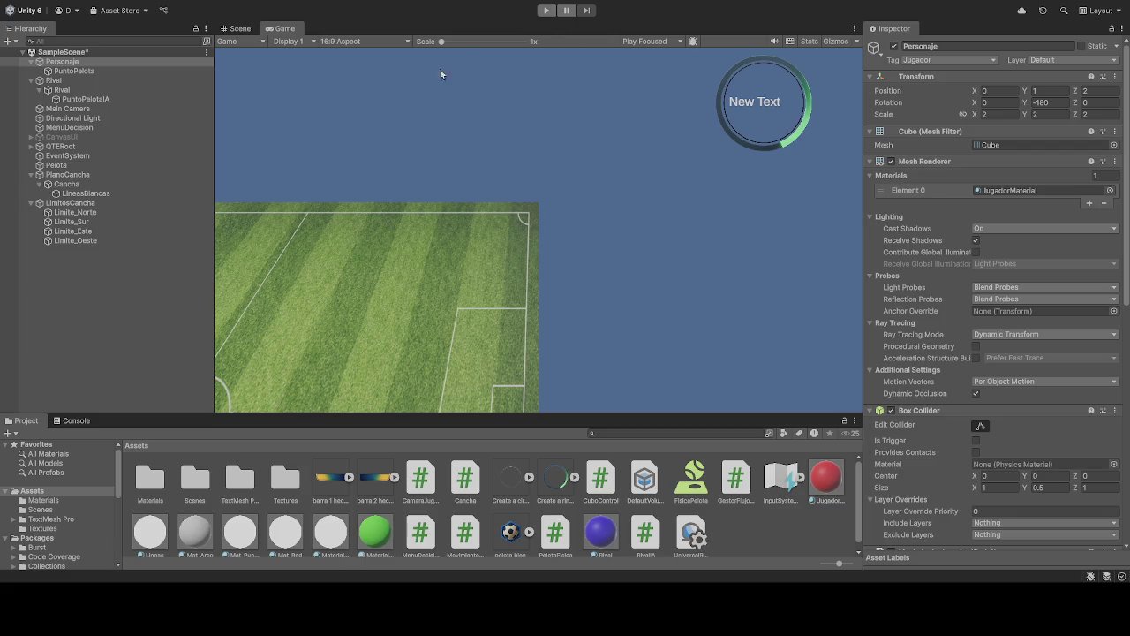
Step: Select the Personaje player object in the Hierarchy
left_click(63, 62)
Step: Start a new test run of the match and focus the Game view
scroll(972, 382, "down", 10)
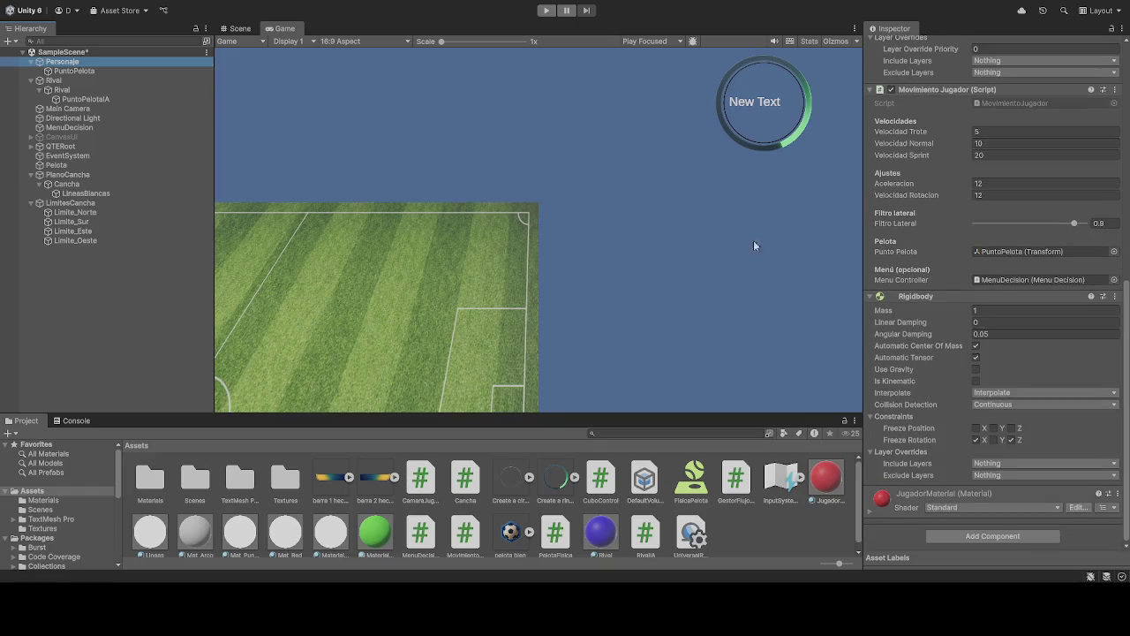
left_click(546, 9)
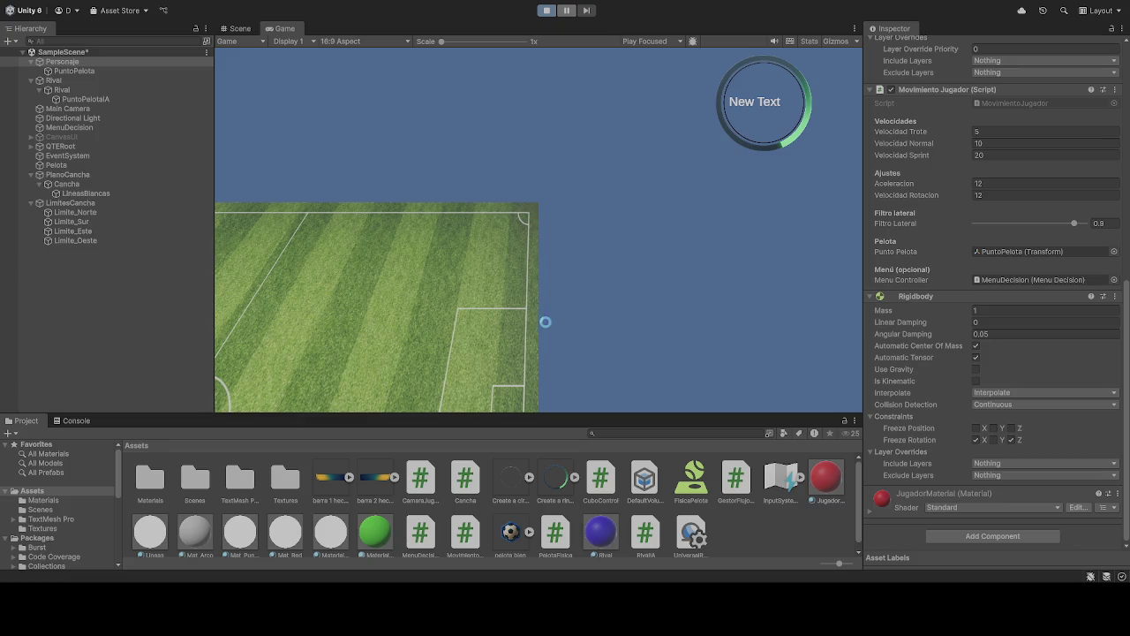
left_click(663, 311)
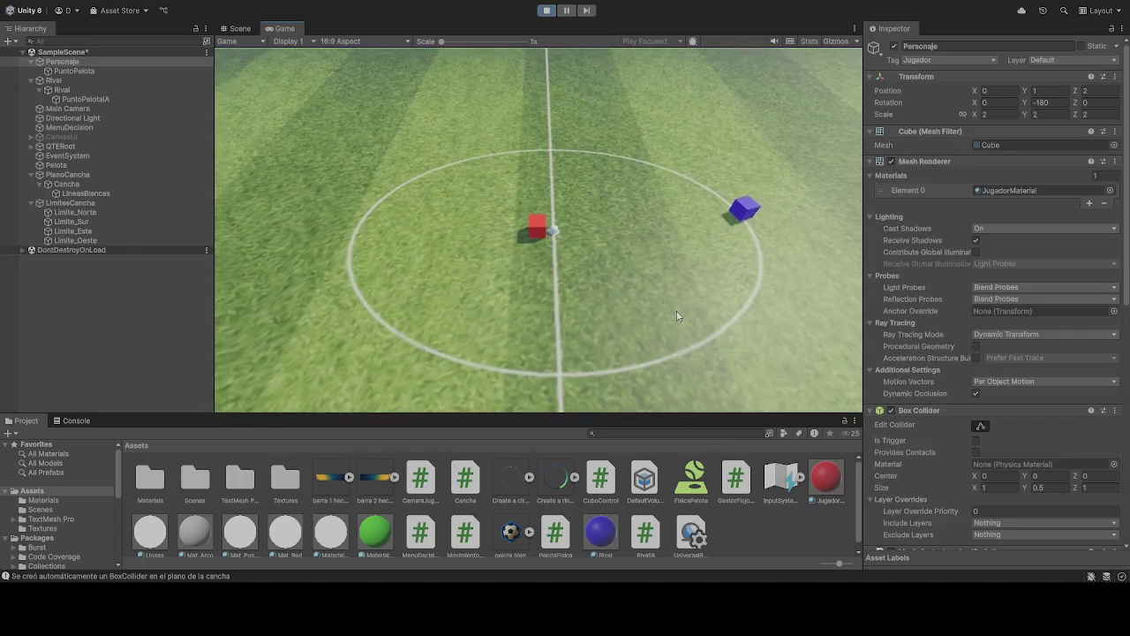
Step: Drive the red cube up the pitch, back to the centre circle and past it
key("w")
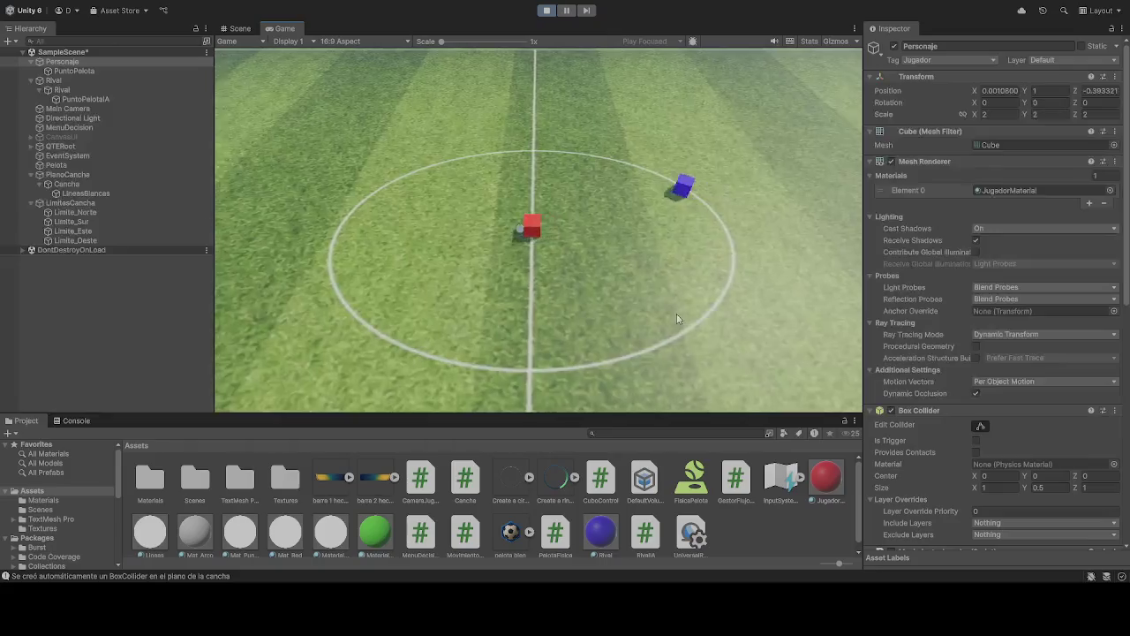
key("w")
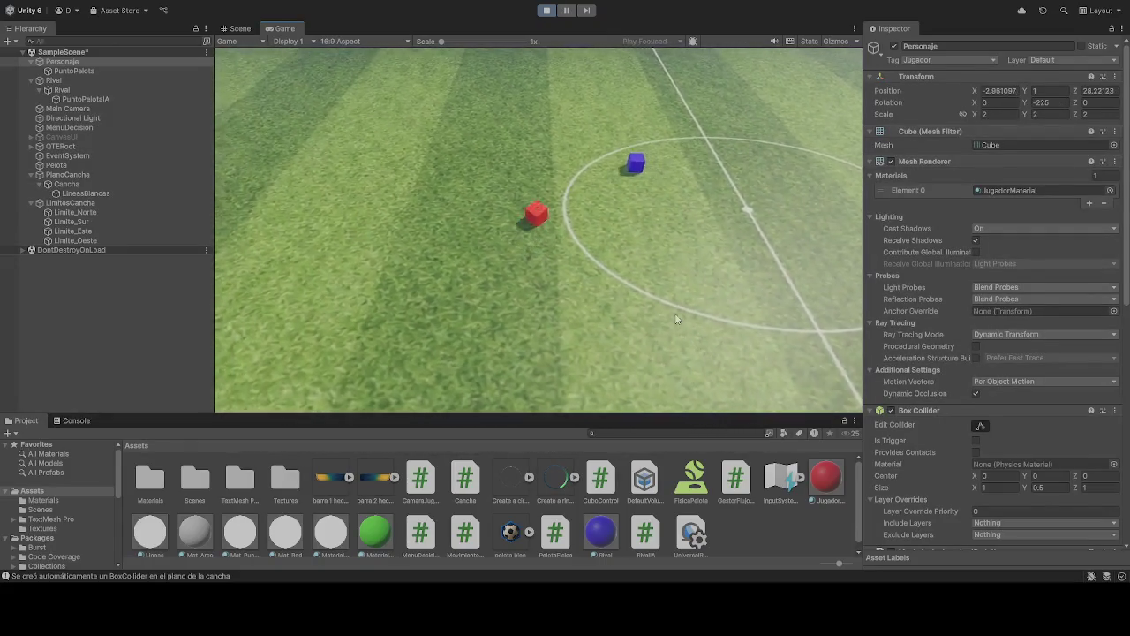
key("w")
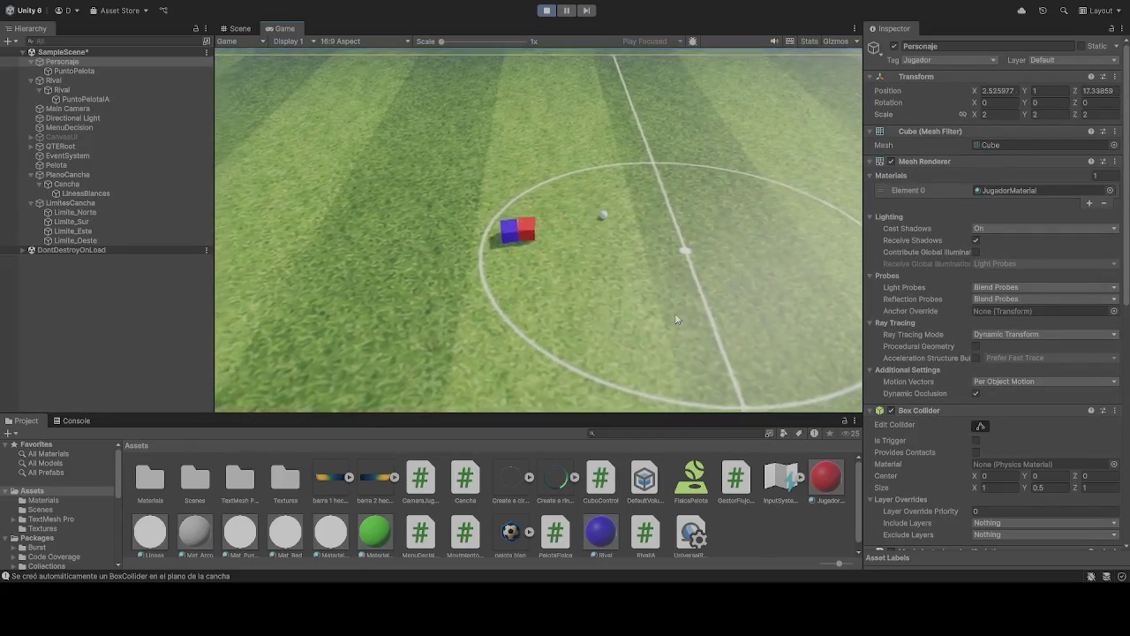
key("w")
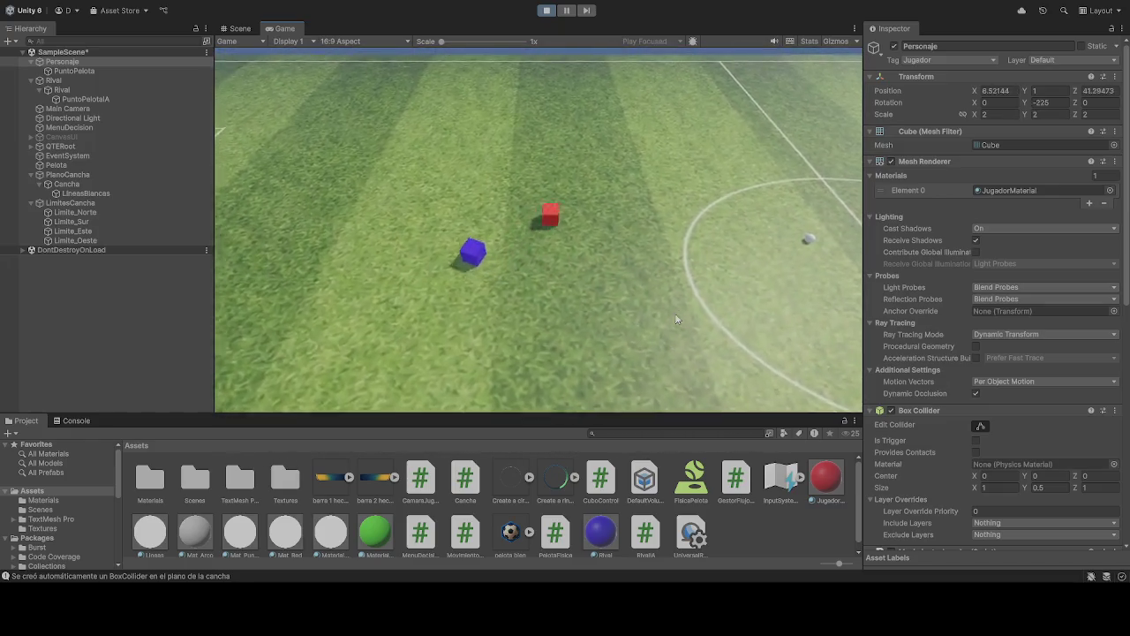
key("s")
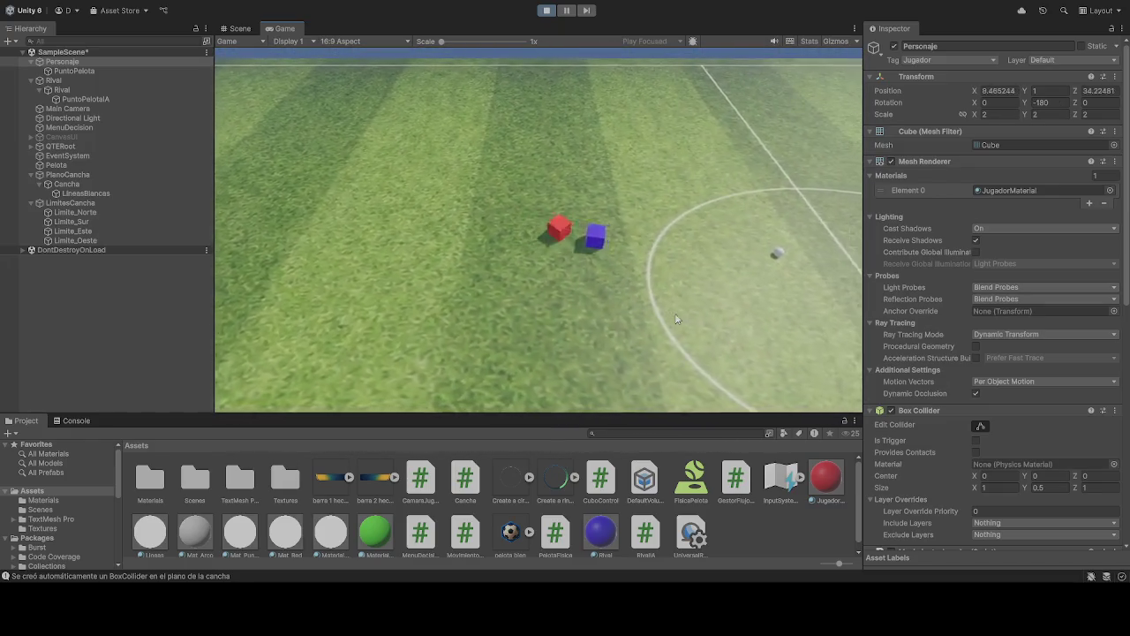
key("s")
key("a")
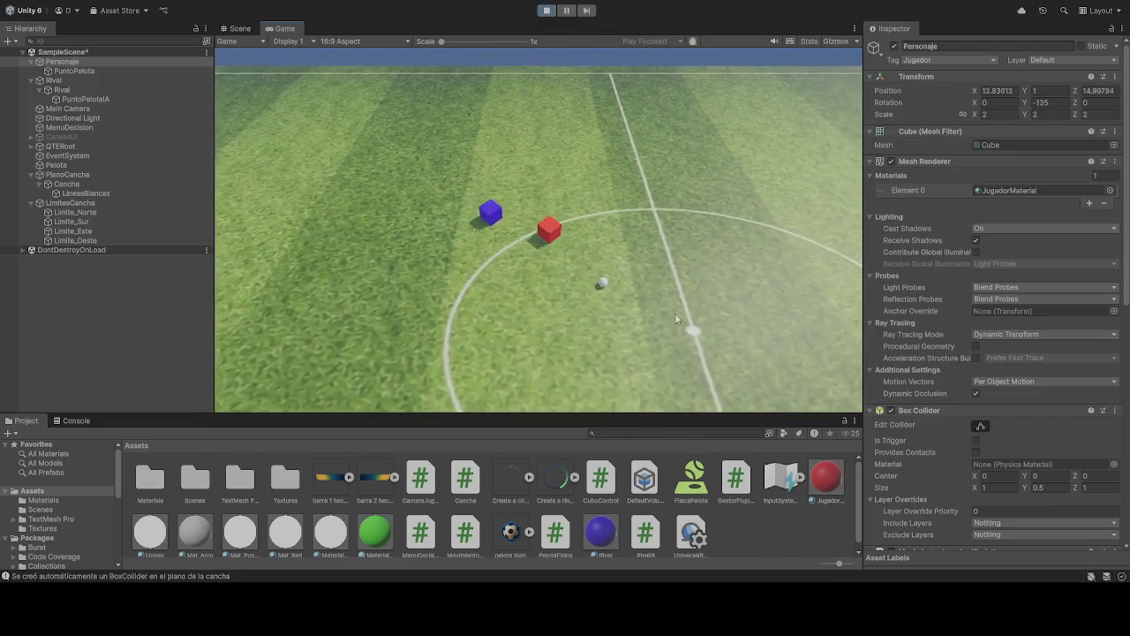
key("a")
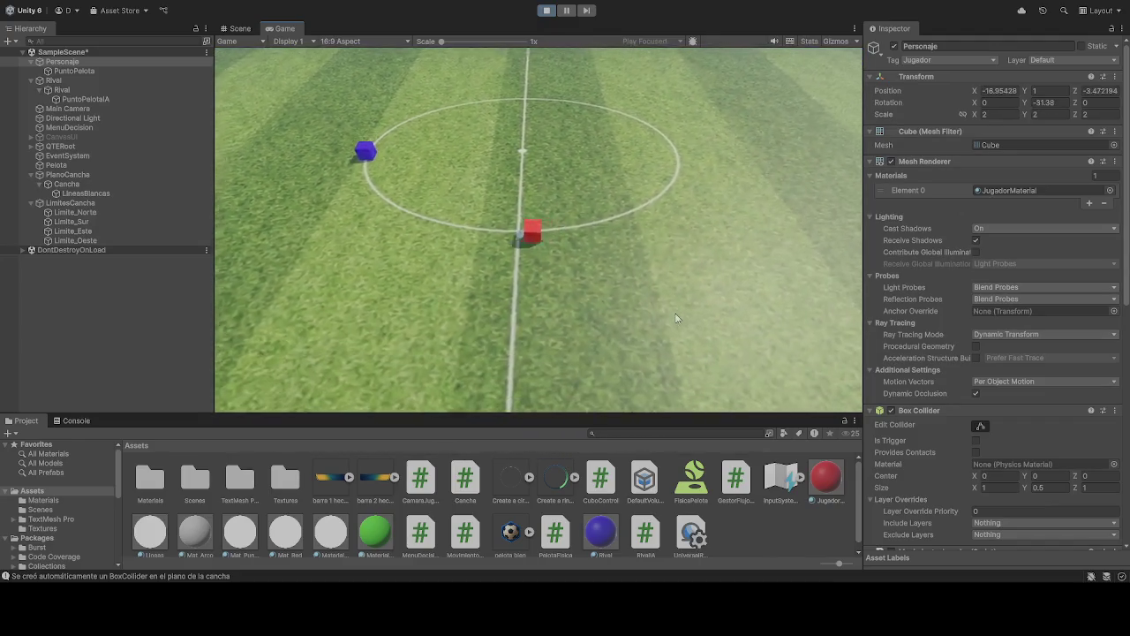
key("w")
key("w")
key("d")
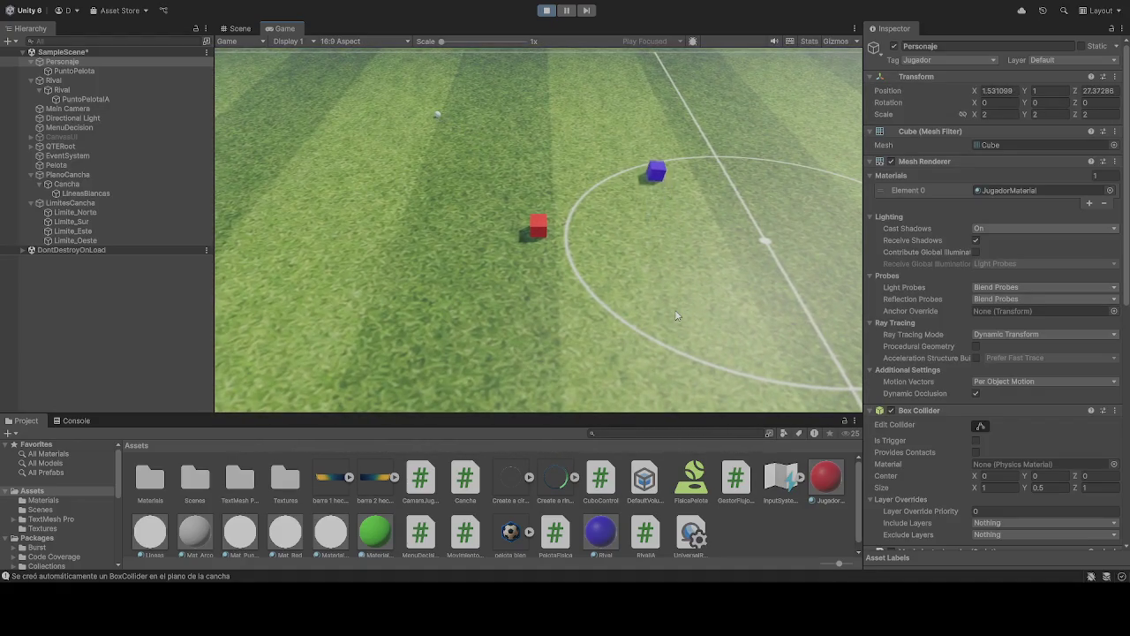
key("w")
key("d")
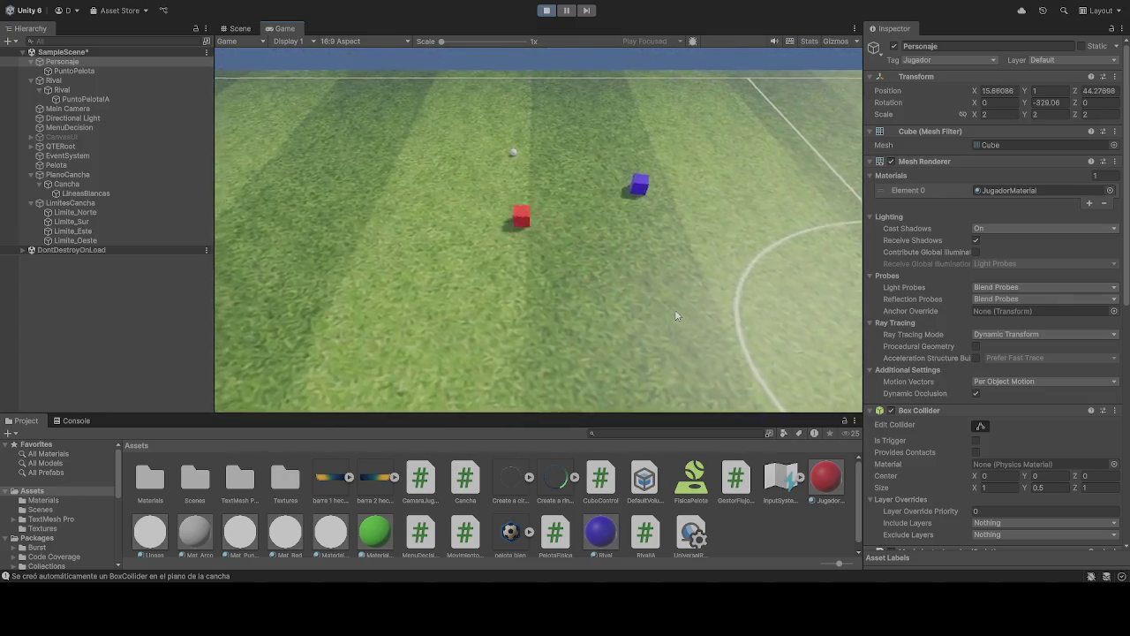
key("d")
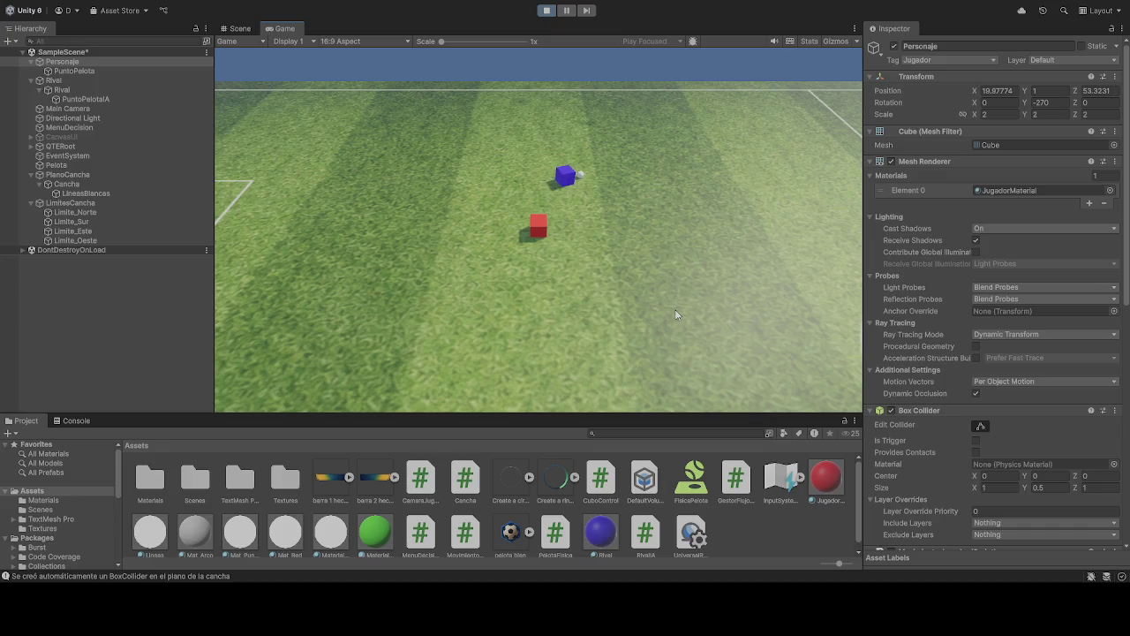
Step: Steer the red cube across the field beside the blue rival, then stop the test run
key("w")
key("a")
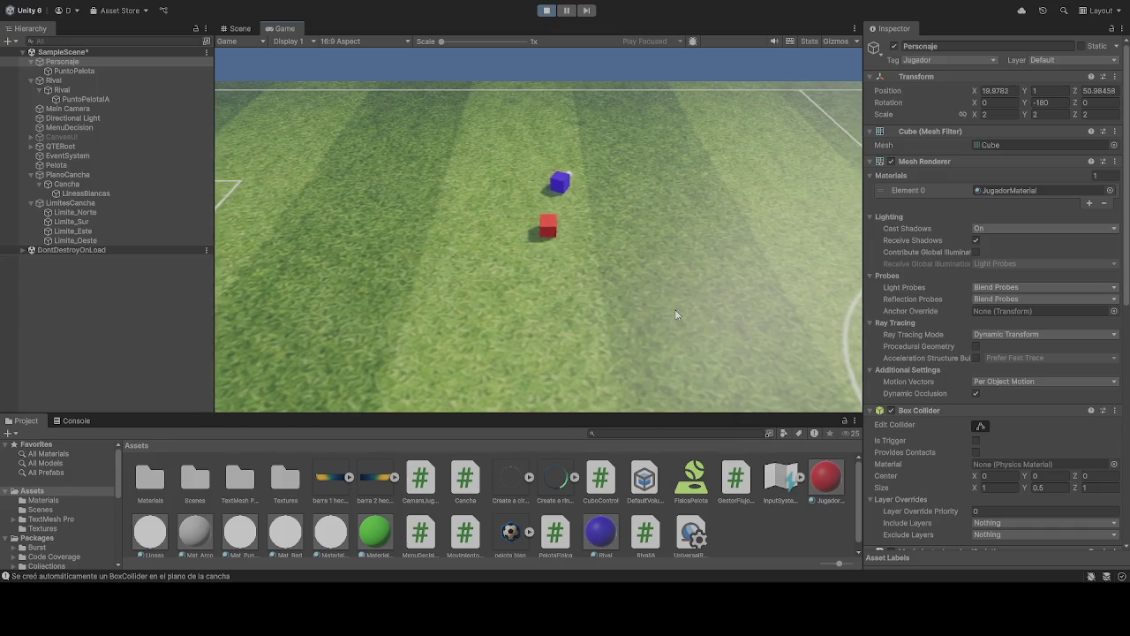
key("w")
key("a")
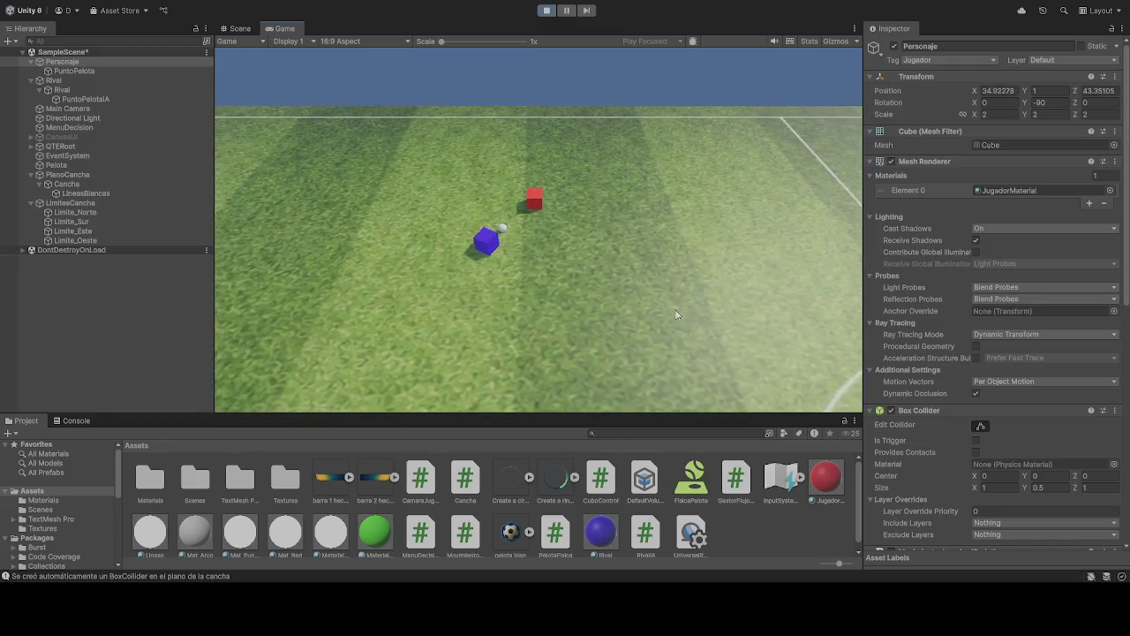
key("s")
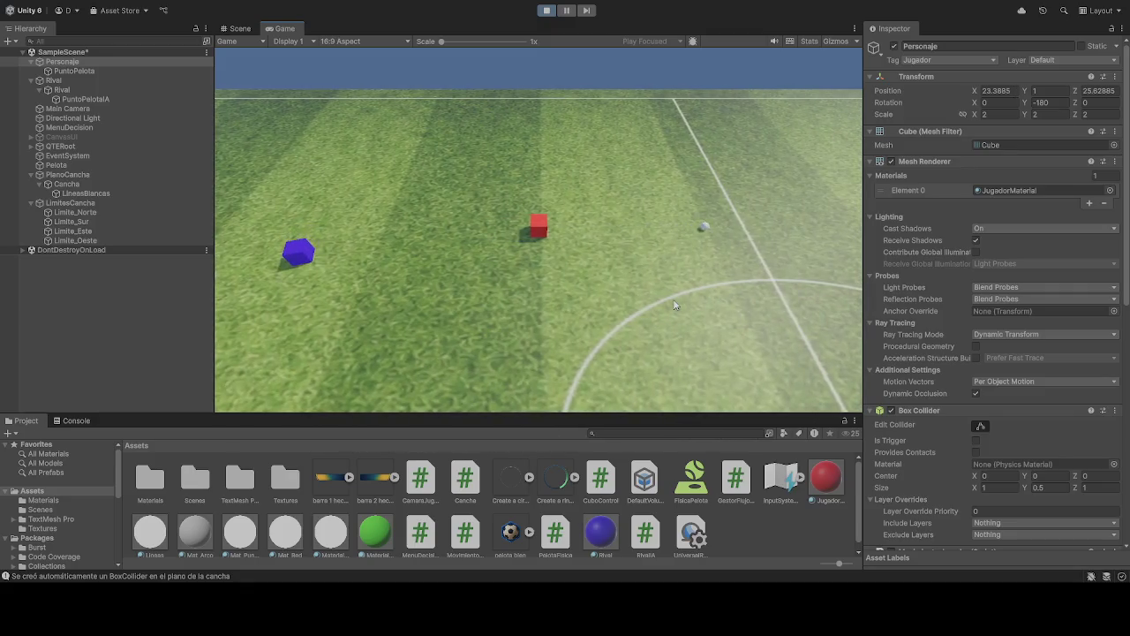
key("s")
key("s")
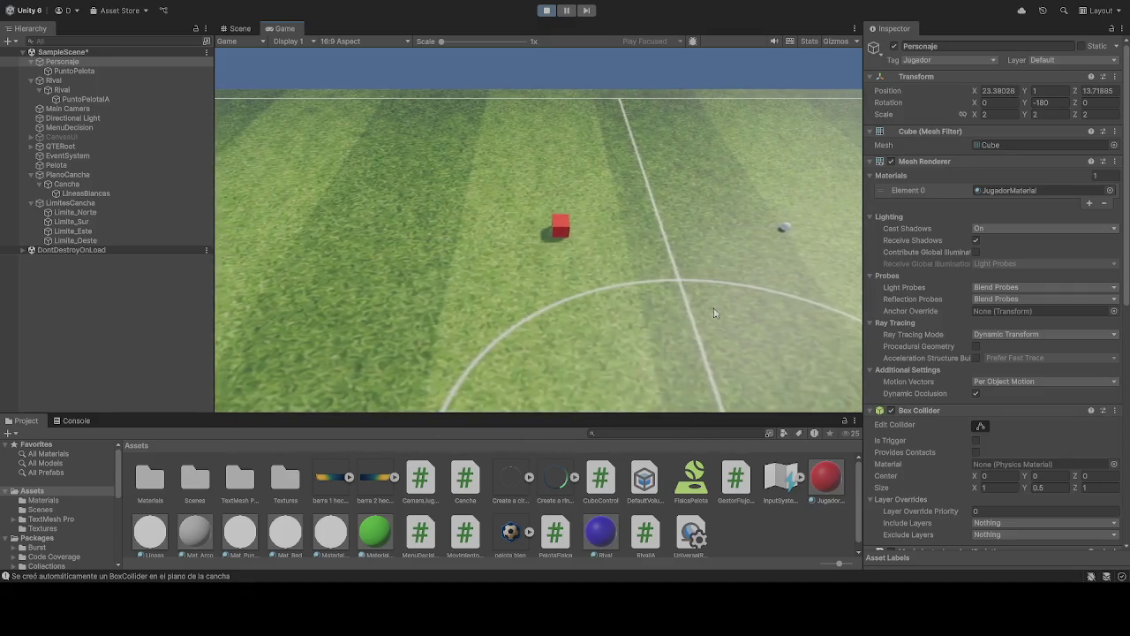
key("a")
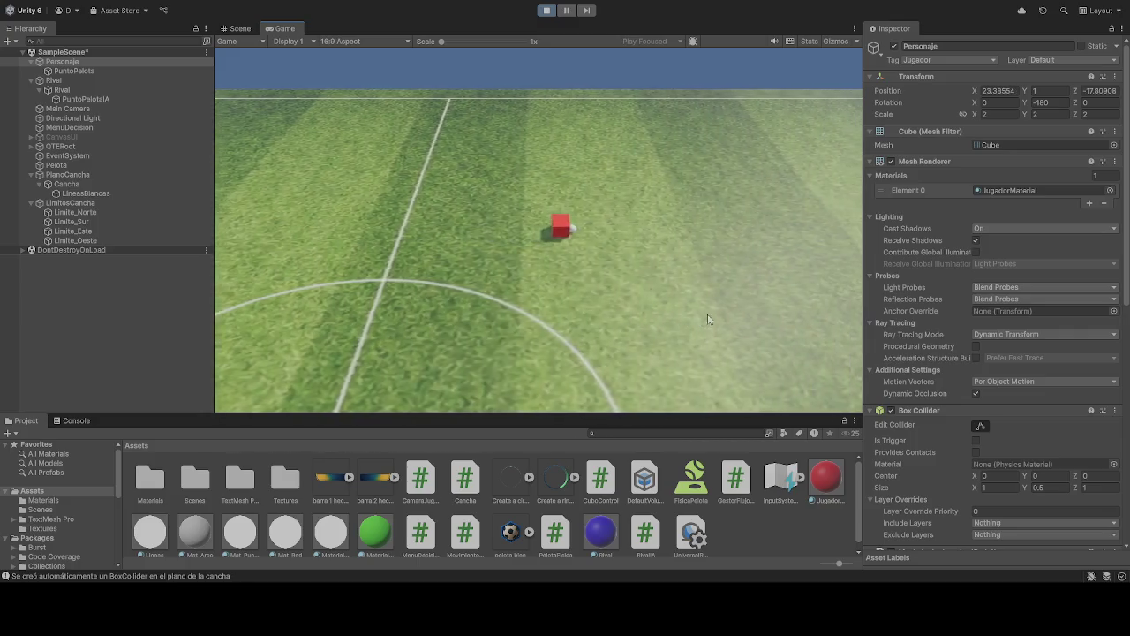
key("w")
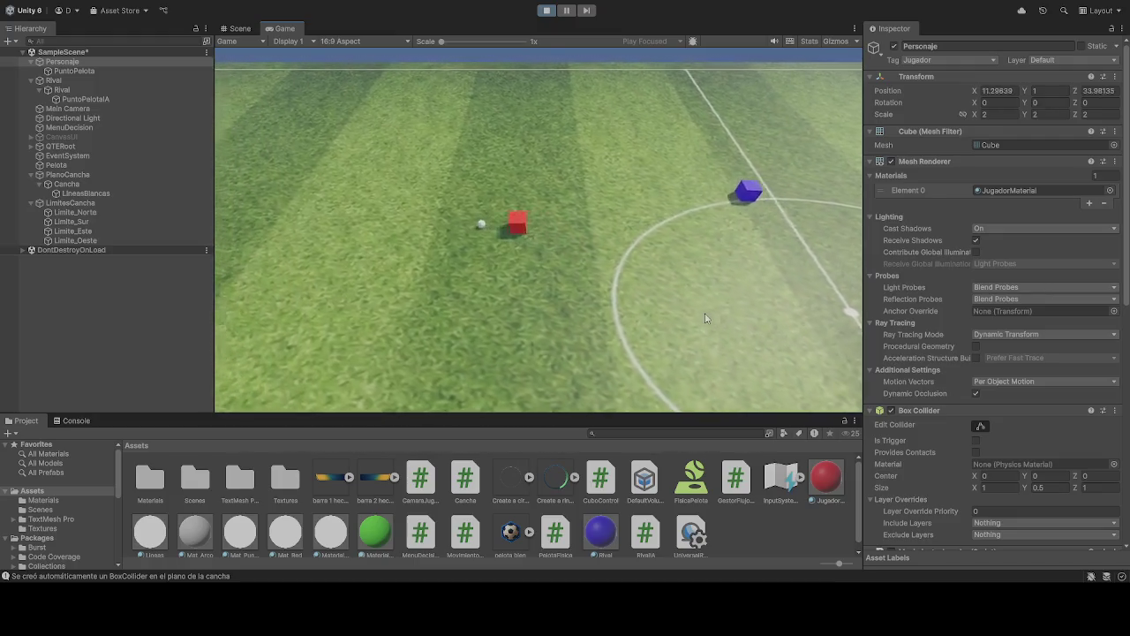
key("s")
key("d")
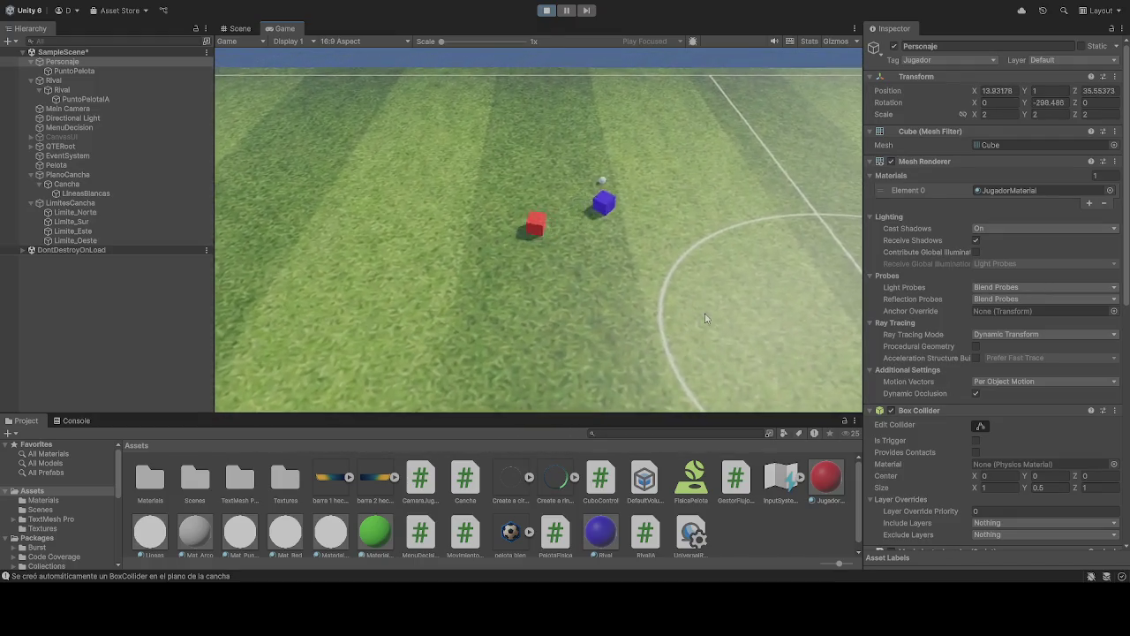
left_click(547, 10)
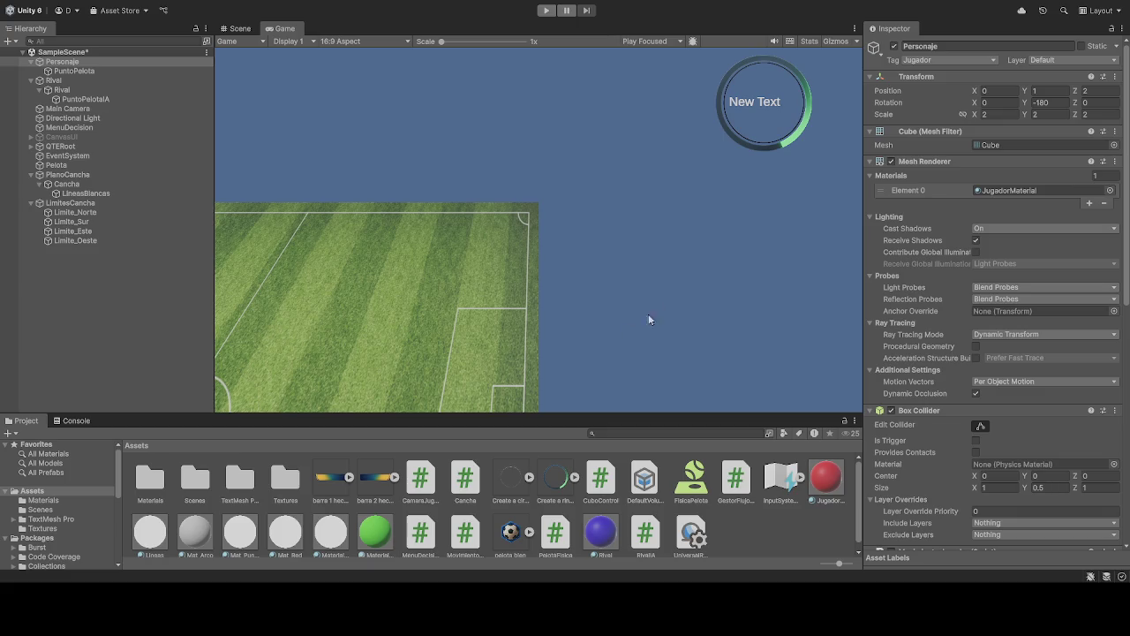
Step: Review the Movimiento Jugador and Rigidbody settings and start the game again
scroll(932, 313, "down", 10)
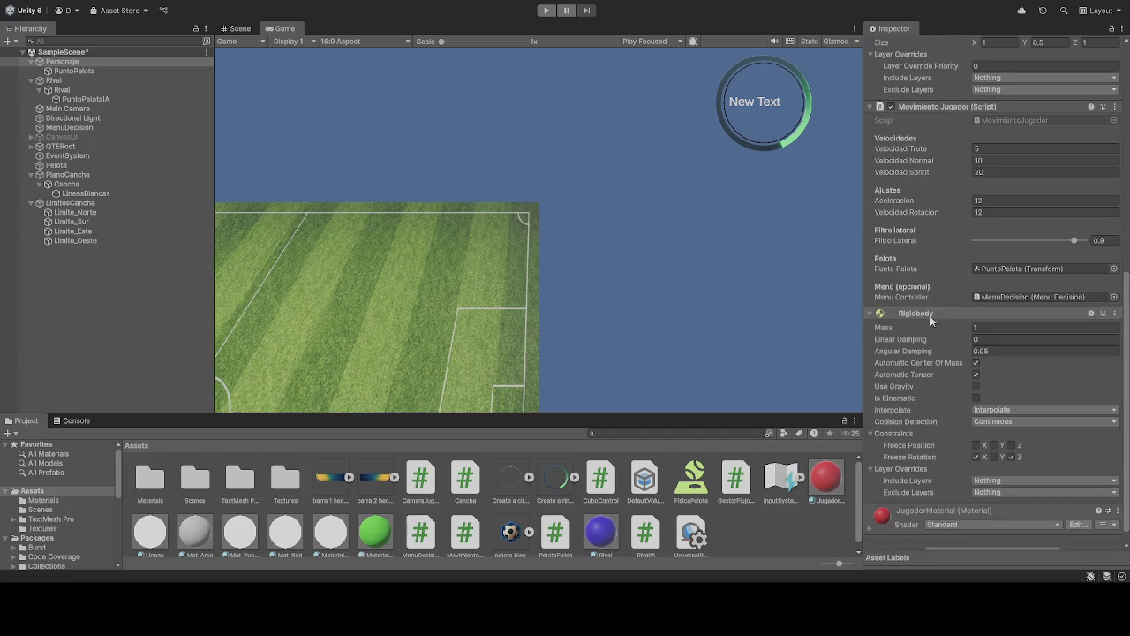
left_click(546, 9)
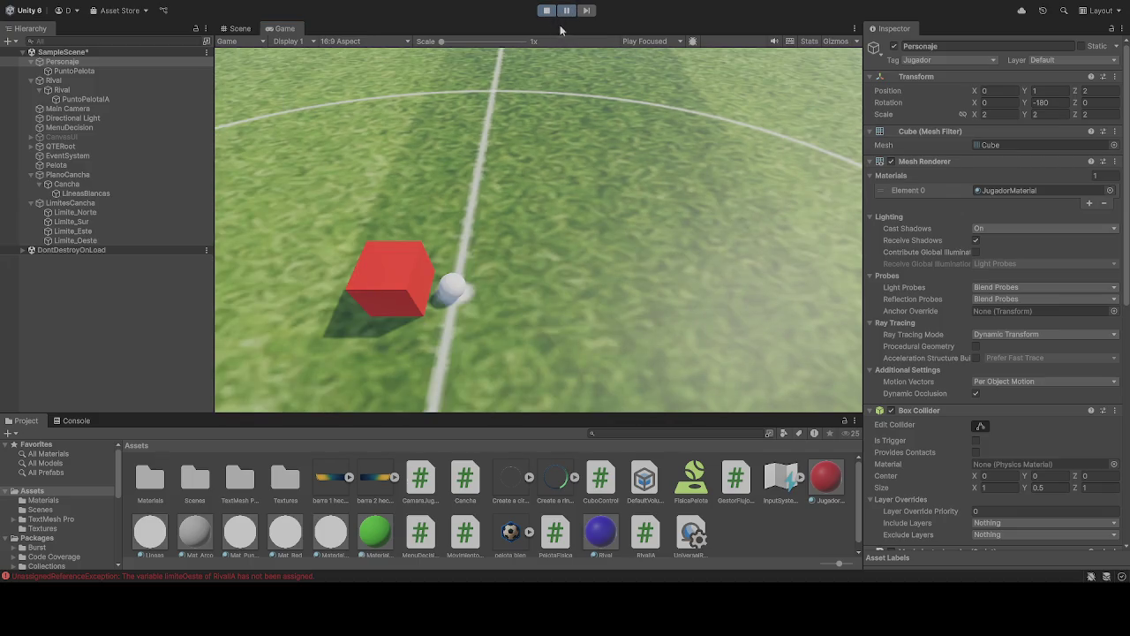
Step: Pause the running game, then stop the test run
left_click(571, 12)
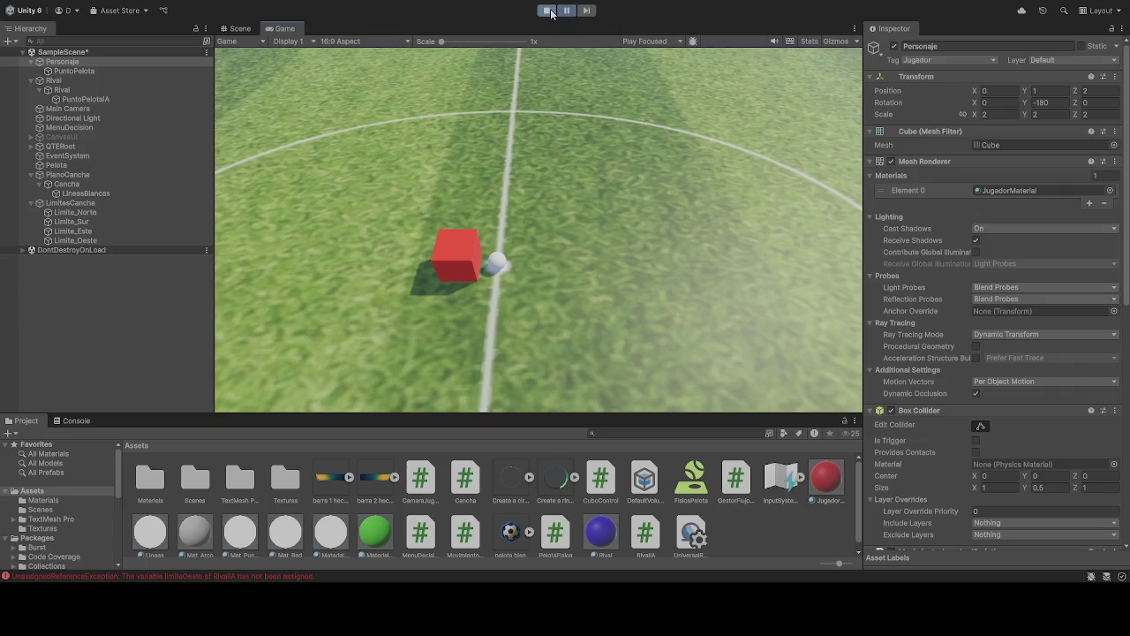
left_click(549, 12)
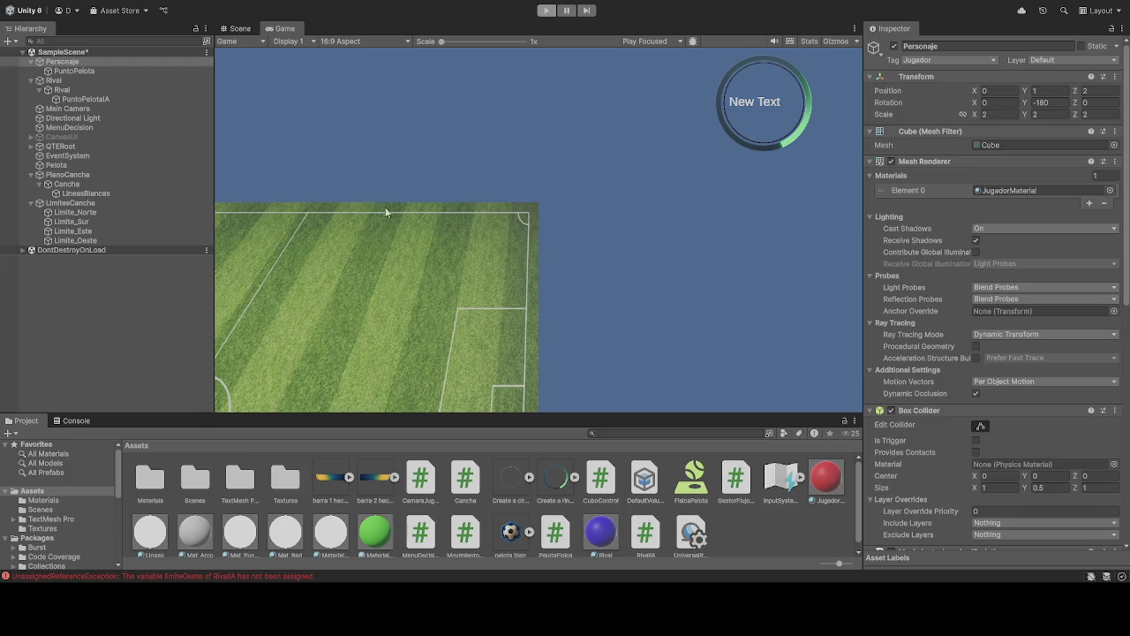
Step: Exit Play mode, select the Rival cube and assign PuntoPelotaIA as its ball point
key("ctrl+p")
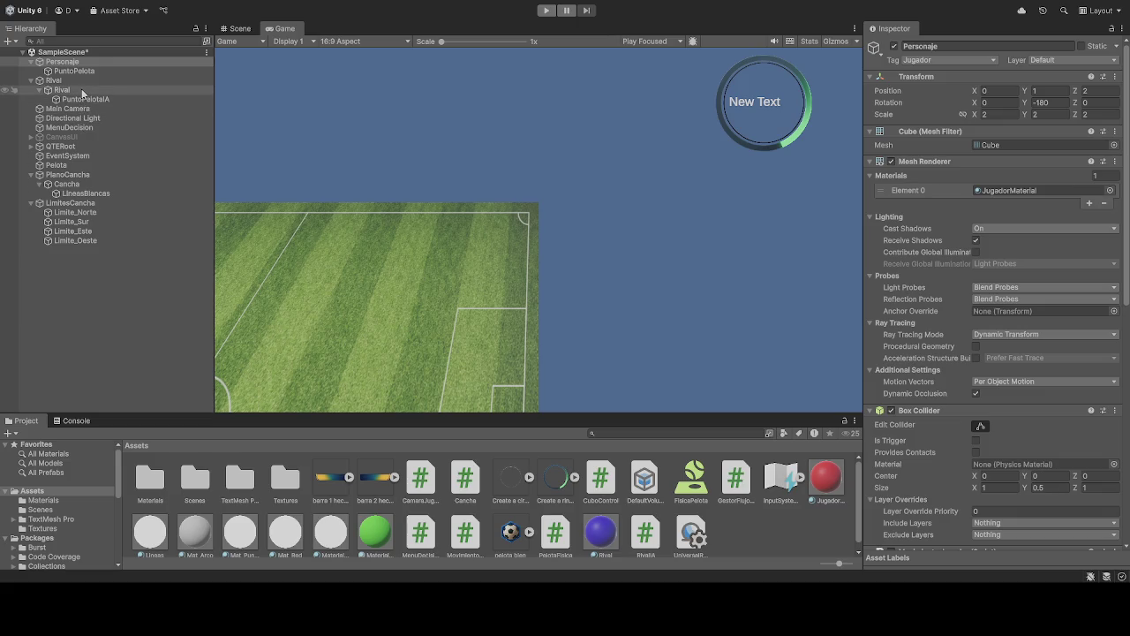
left_click(83, 93)
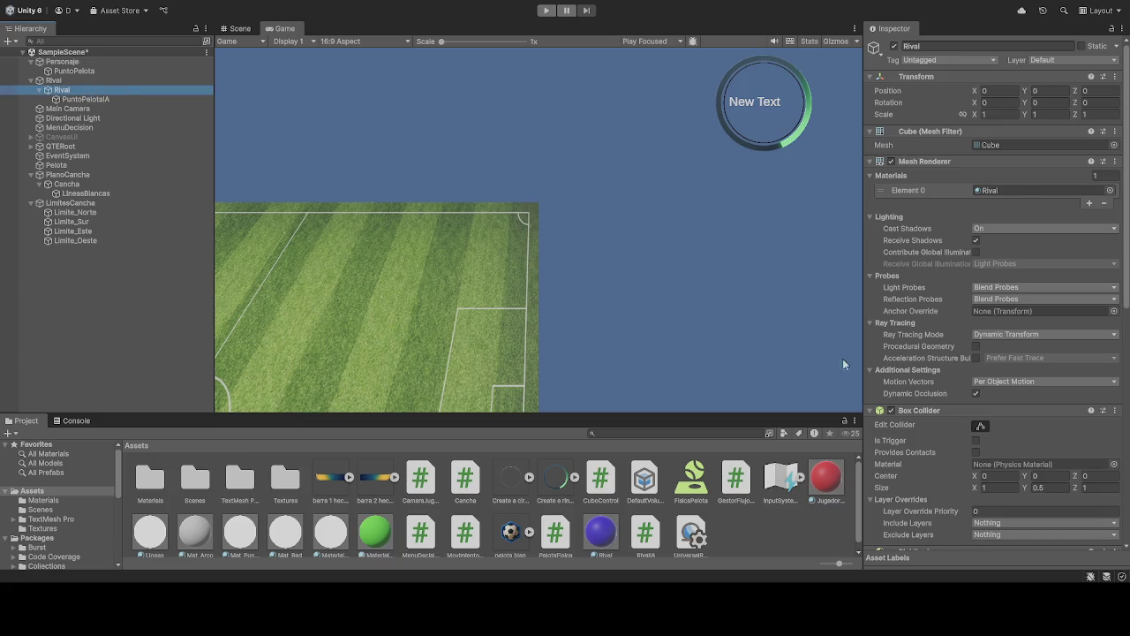
scroll(945, 387, "down", 4)
scroll(940, 385, "down", 5)
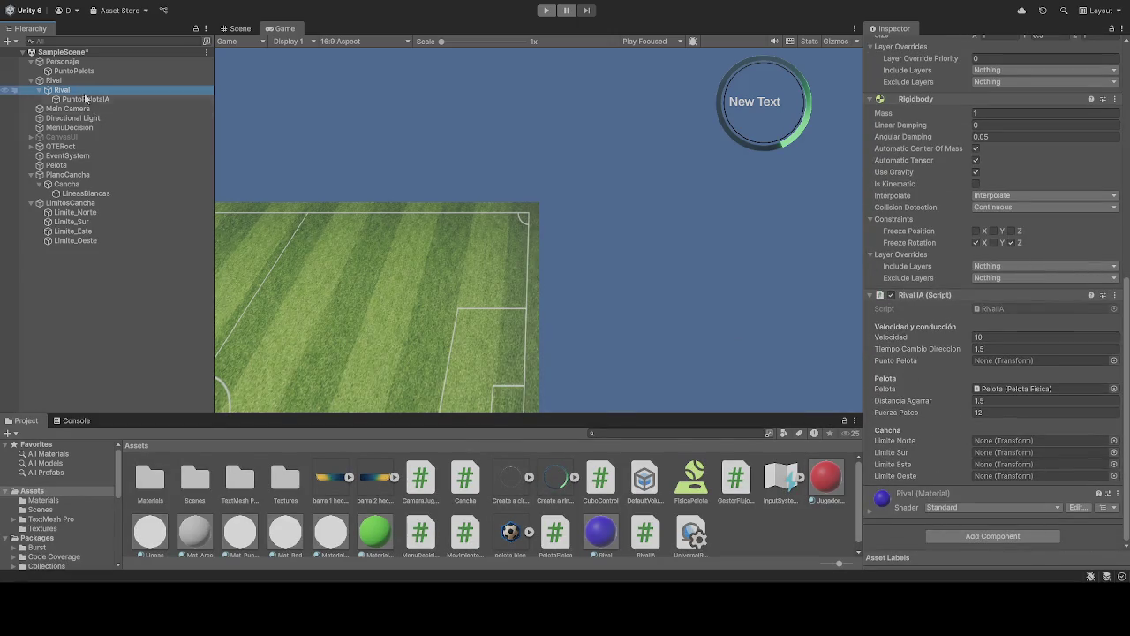
mouse_move(75, 99)
left_mouse_down()
mouse_move(722, 323)
mouse_move(979, 369)
mouse_move(998, 361)
left_mouse_up()
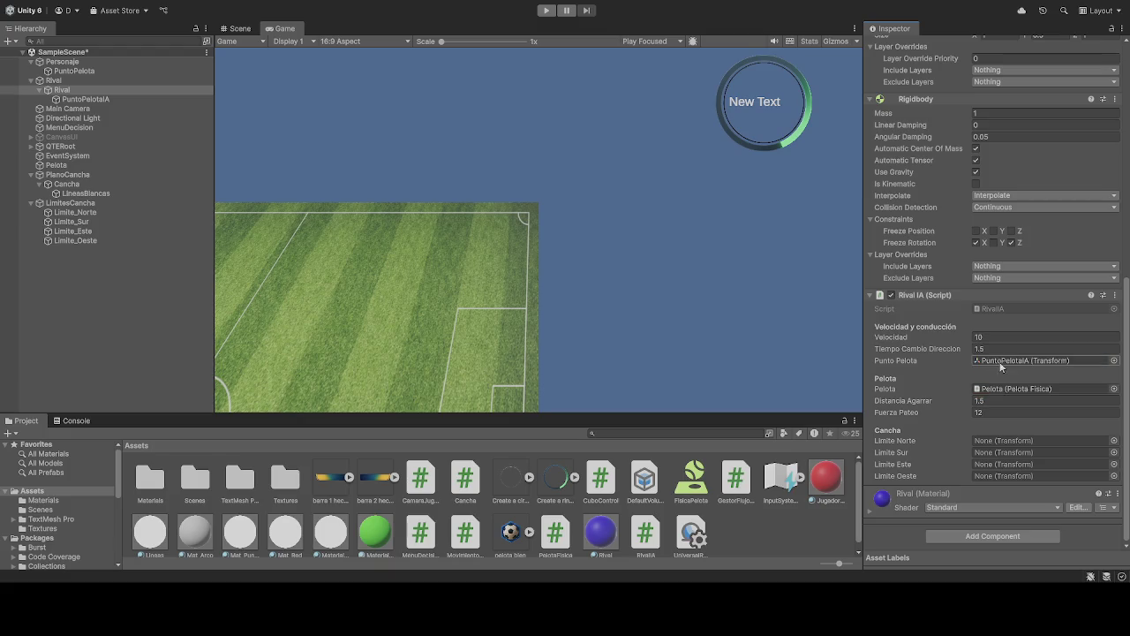
Step: Assign Limite_Norte, Limite_Sur, Limite_Este and Limite_Oeste as the Rival's boundaries, then start the game
left_click_drag(78, 213, 1003, 446)
mouse_move(106, 222)
left_mouse_down()
mouse_move(977, 481)
mouse_move(998, 452)
left_mouse_up()
left_click(73, 231)
left_click_drag(74, 231, 998, 462)
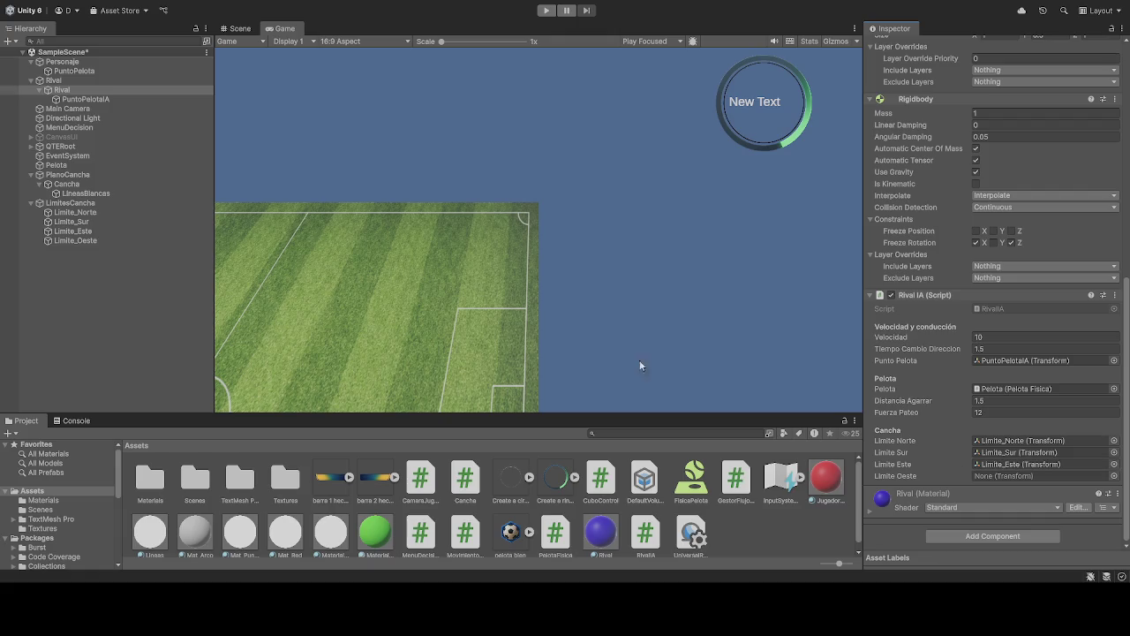
mouse_move(75, 240)
left_mouse_down()
mouse_move(668, 381)
mouse_move(1005, 476)
left_mouse_up()
left_click(546, 9)
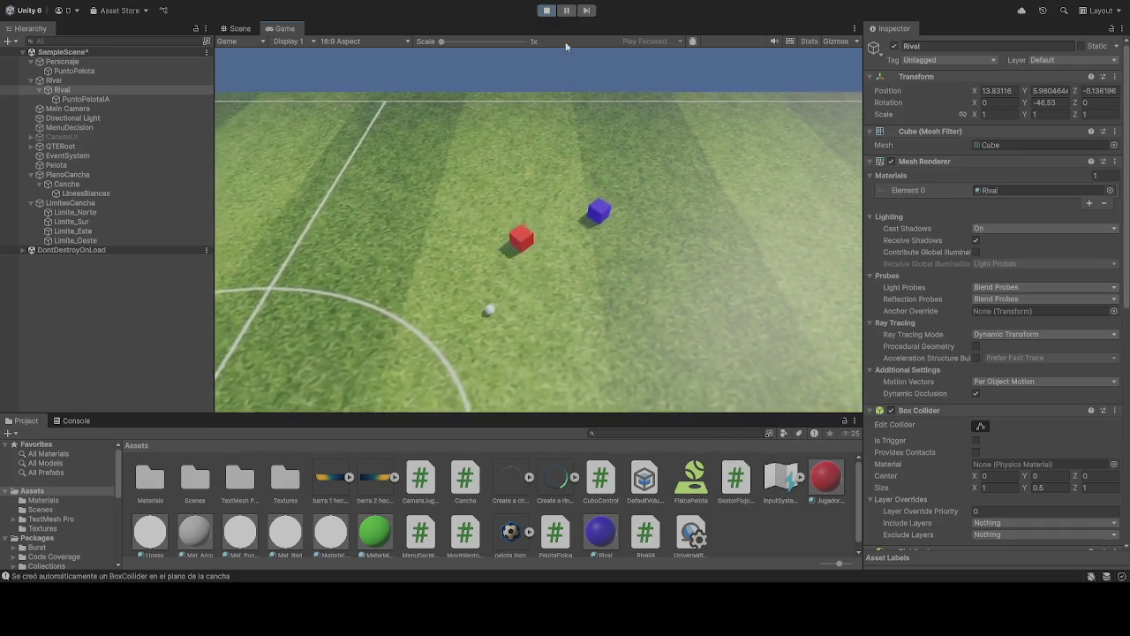
Step: Watch the red and blue cubes play the match, then stop the test run
left_click(548, 10)
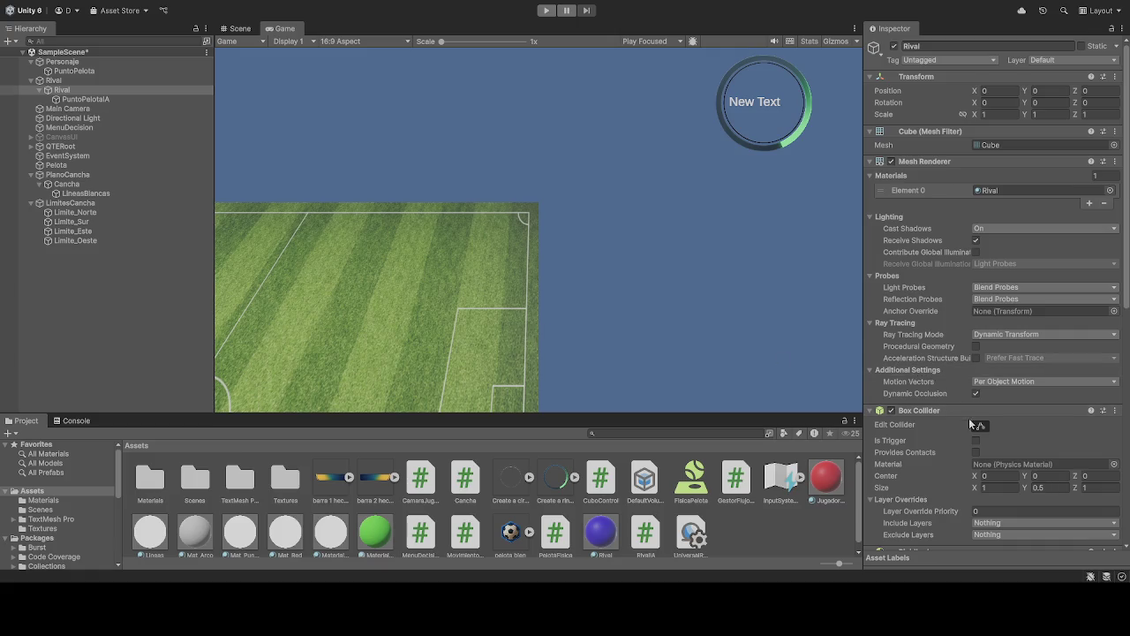
Step: Select Personaje, review its Movimiento Jugador speeds, and start the game again
scroll(986, 397, "down", 10)
scroll(986, 398, "down", 3)
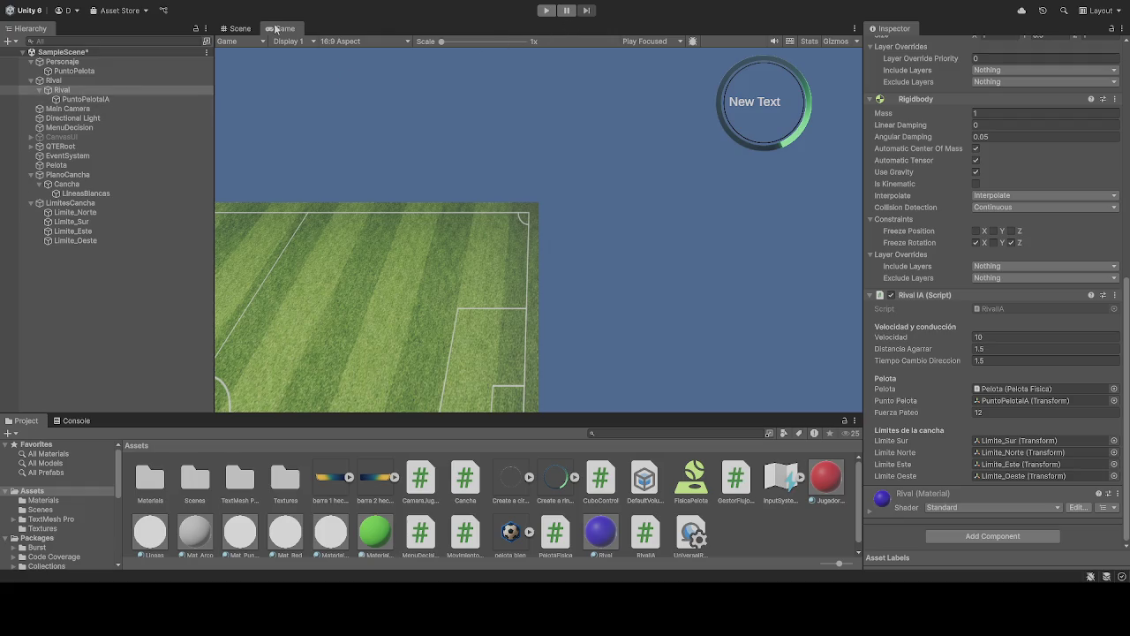
left_click(84, 62)
scroll(971, 389, "down", 10)
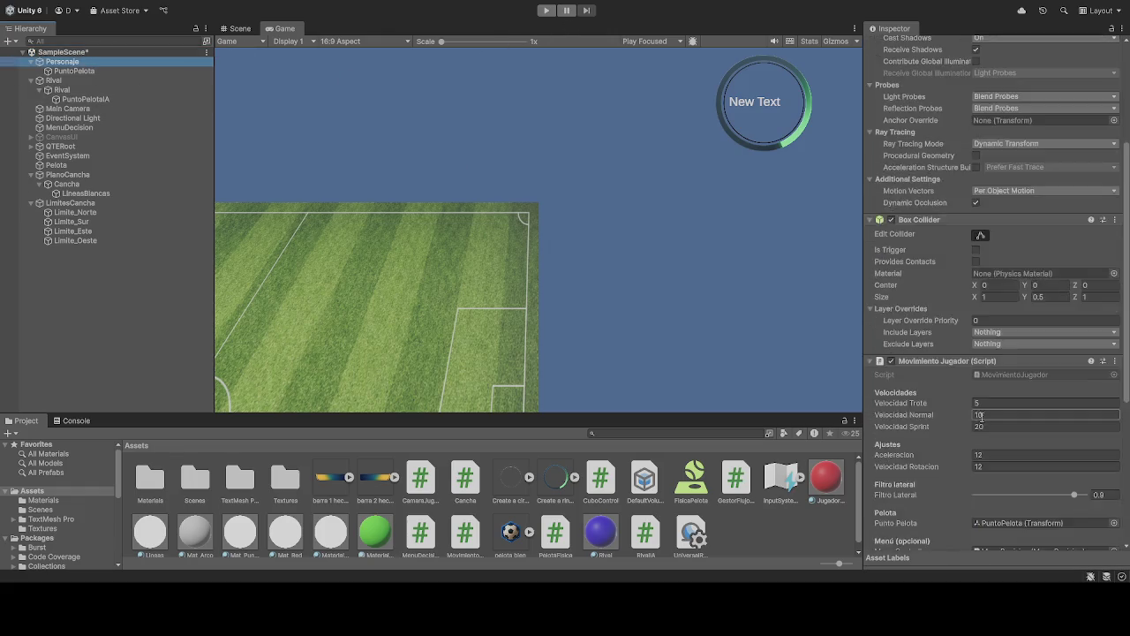
scroll(980, 426, "down", 3)
left_click(546, 10)
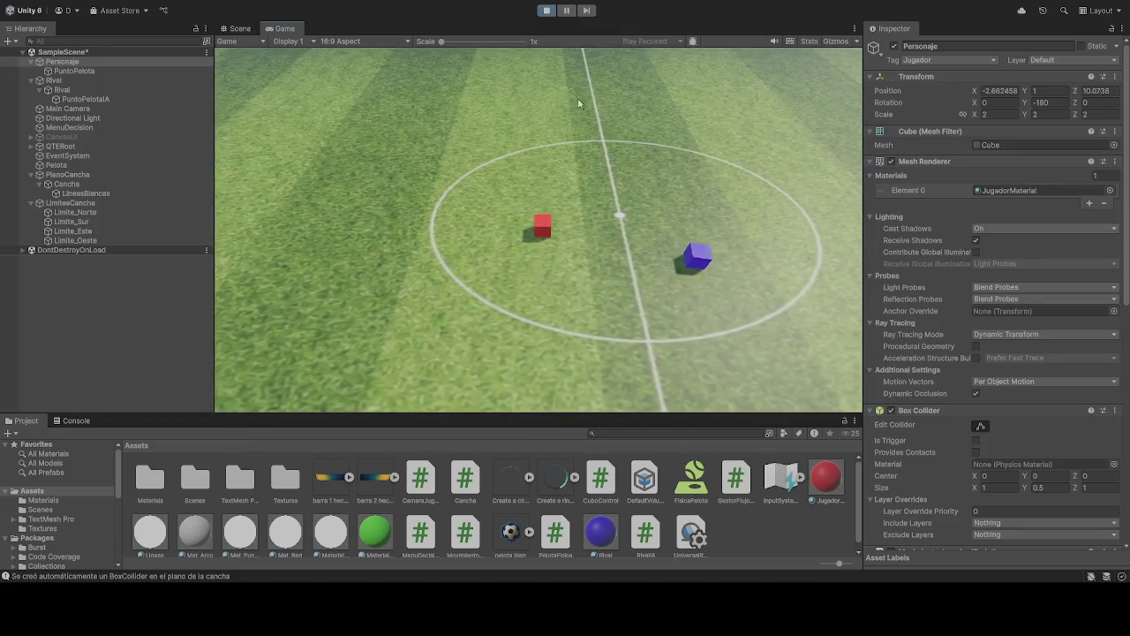
Step: Stop the running game and select the Rival cube
left_click(549, 11)
left_click(549, 11)
scroll(1020, 399, "down", 10)
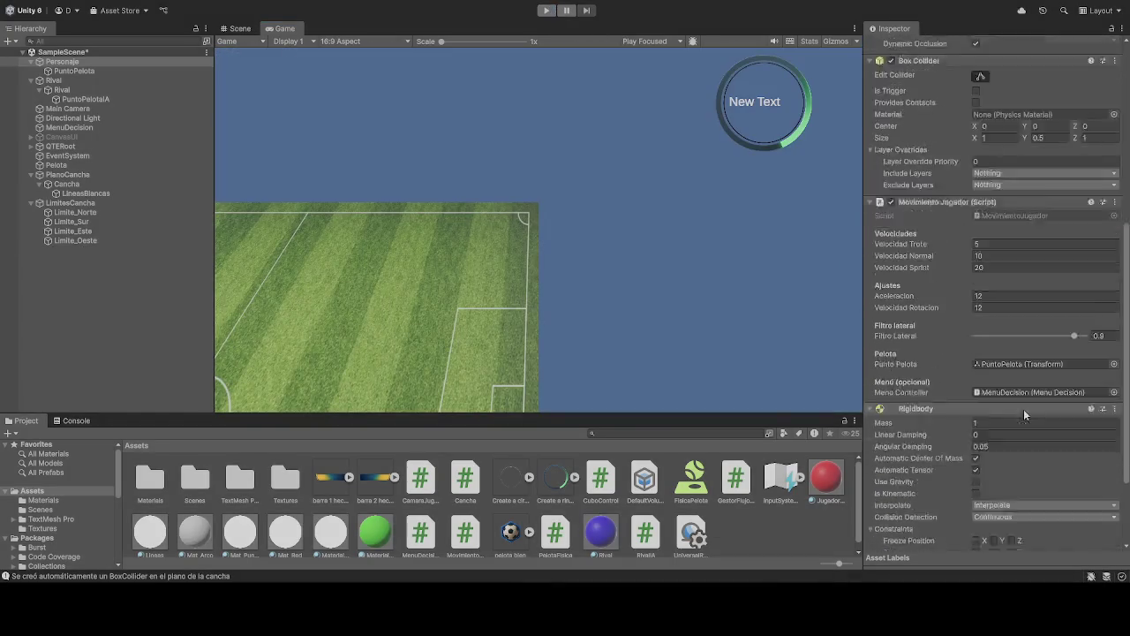
scroll(1023, 412, "down", 2)
scroll(1009, 411, "up", 10)
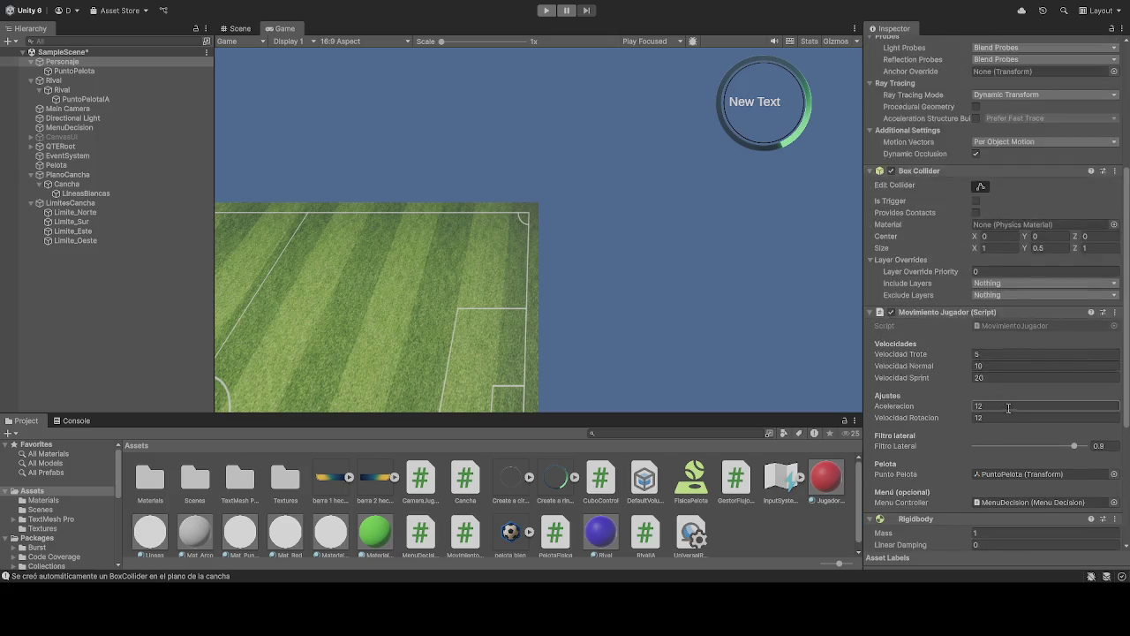
left_click(63, 90)
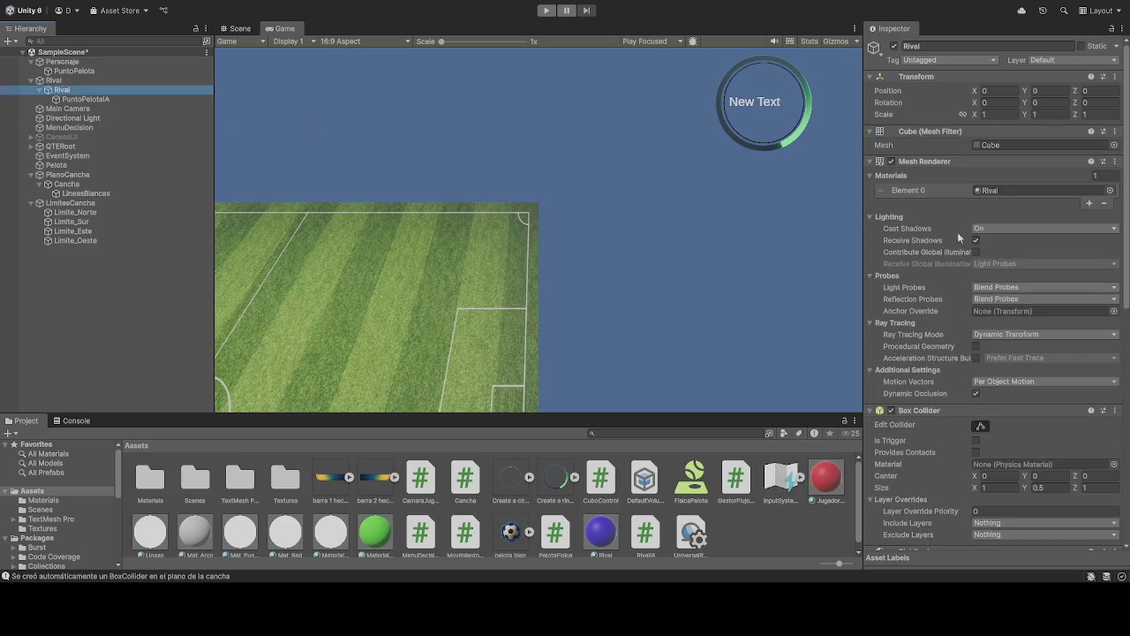
Step: Set the Rival IA Distancia Agarrar to 0 and start the game
scroll(950, 272, "down", 2)
scroll(950, 272, "down", 4)
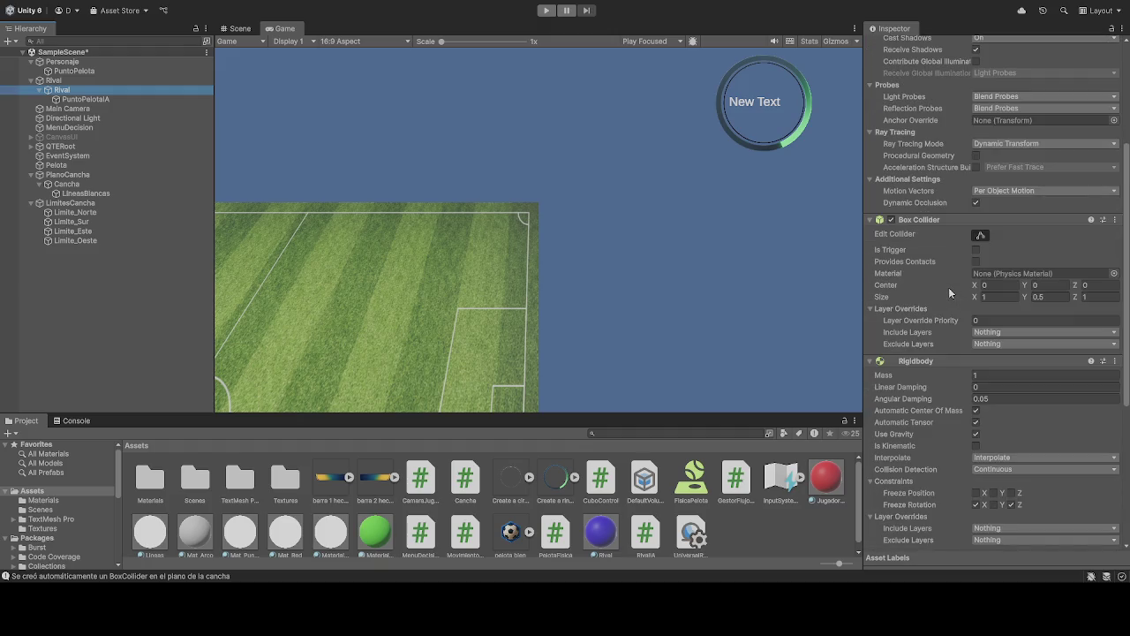
scroll(939, 286, "down", 5)
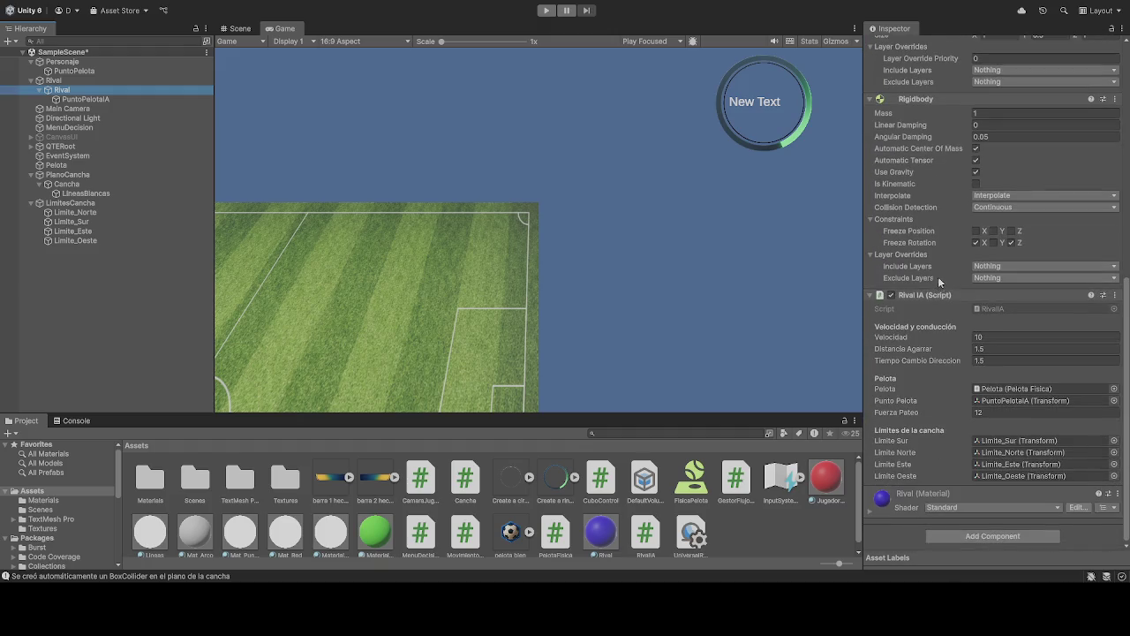
left_click(1005, 349)
type("0")
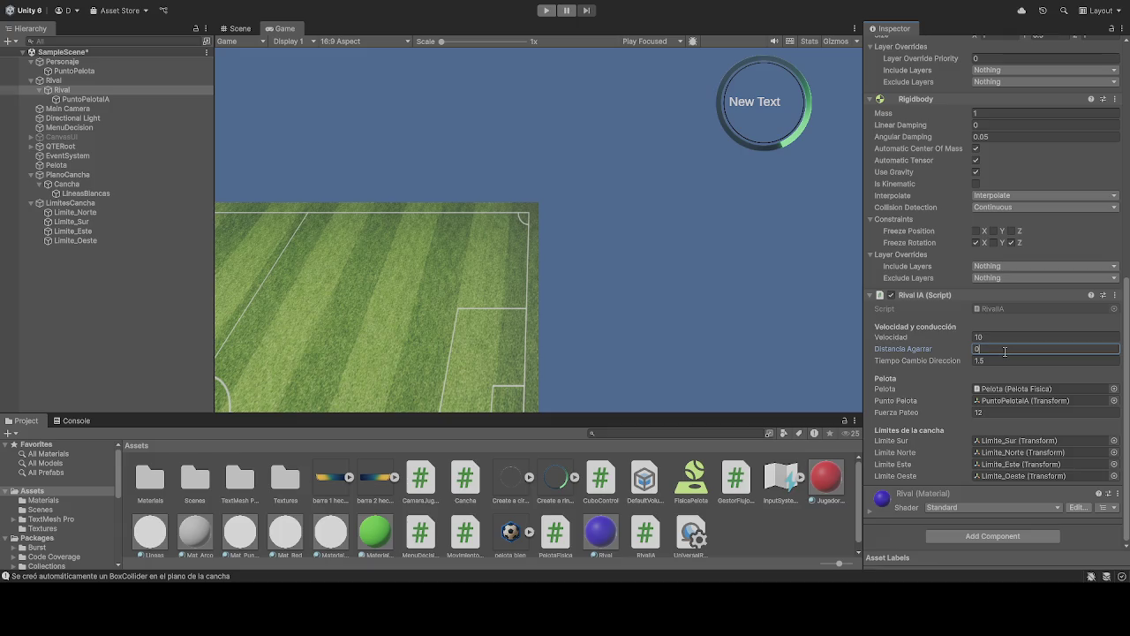
left_click(549, 11)
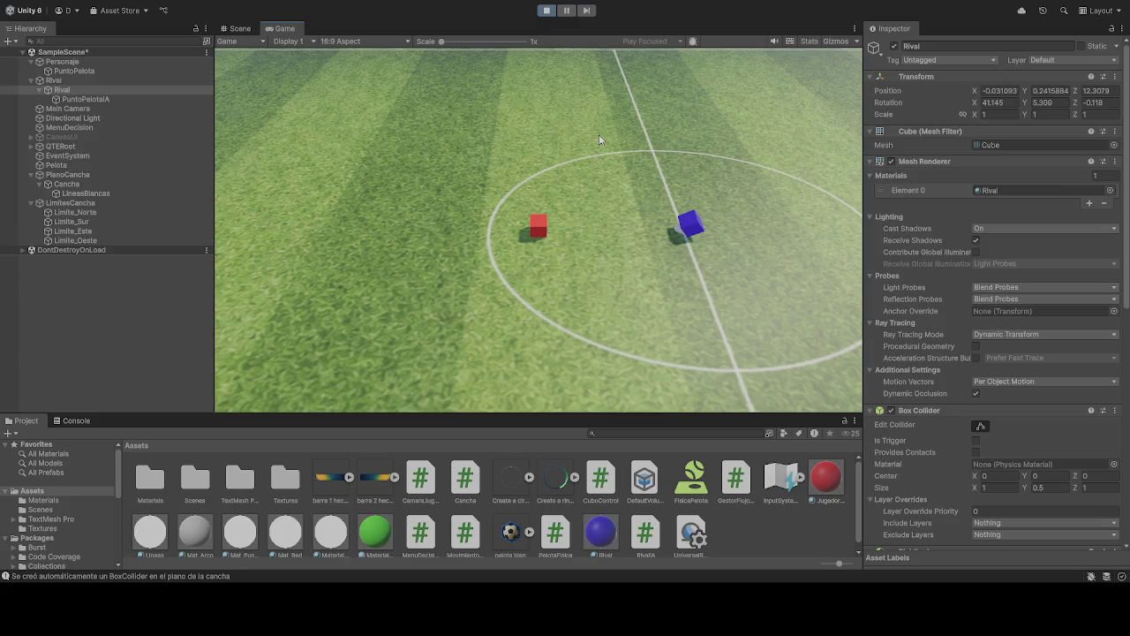
Step: While the game runs, try a Rival Distancia Agarrar of 10
scroll(1004, 422, "down", 5)
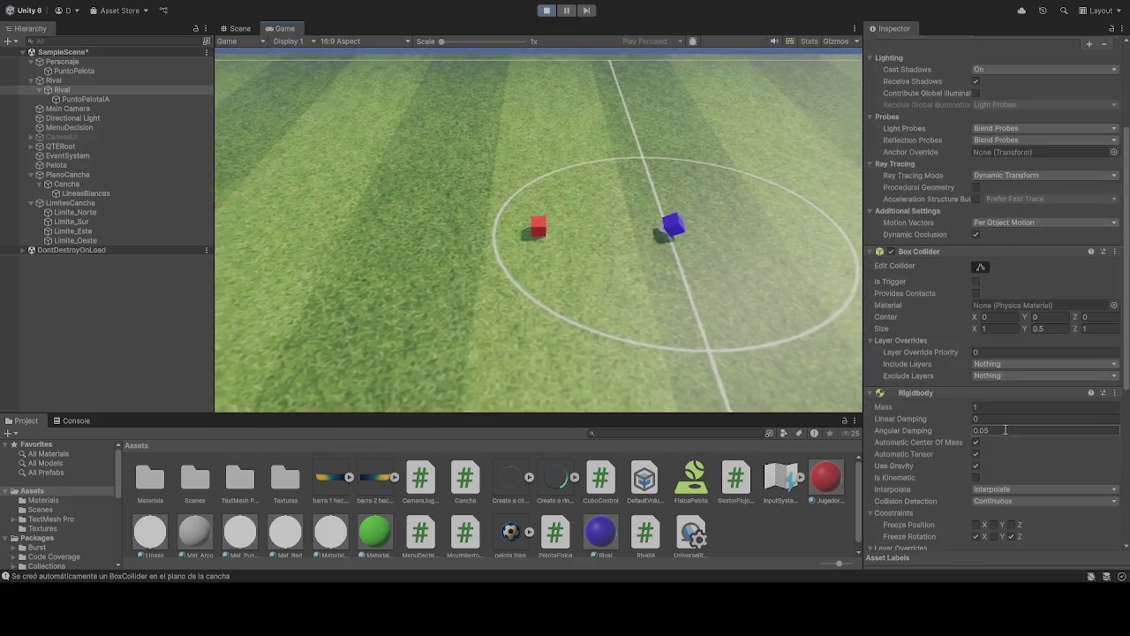
left_click(992, 484)
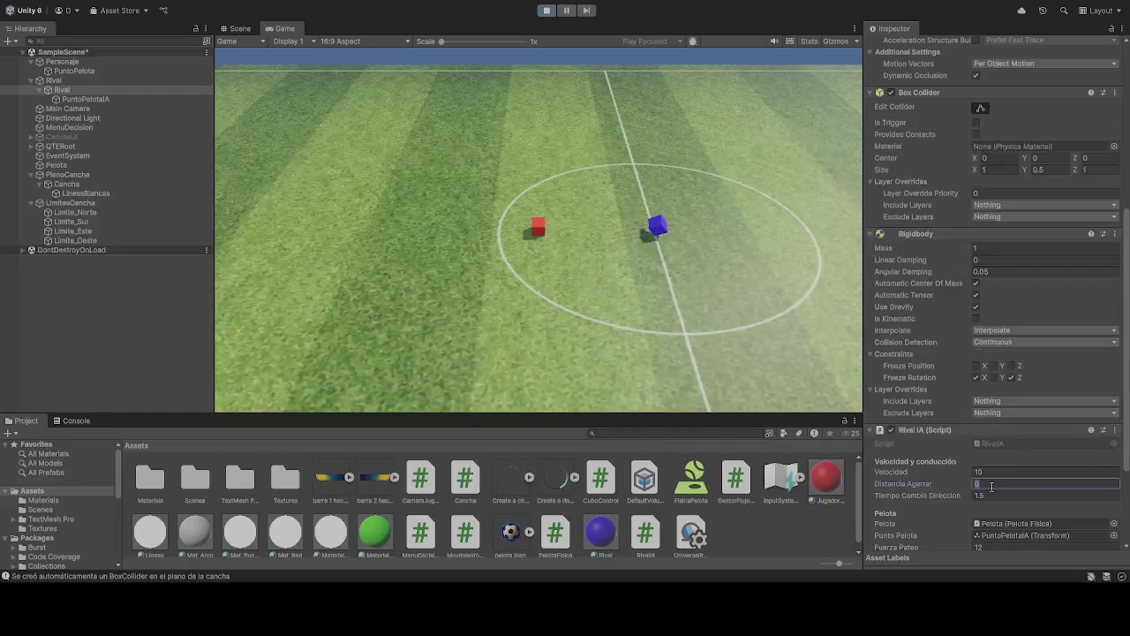
type("10")
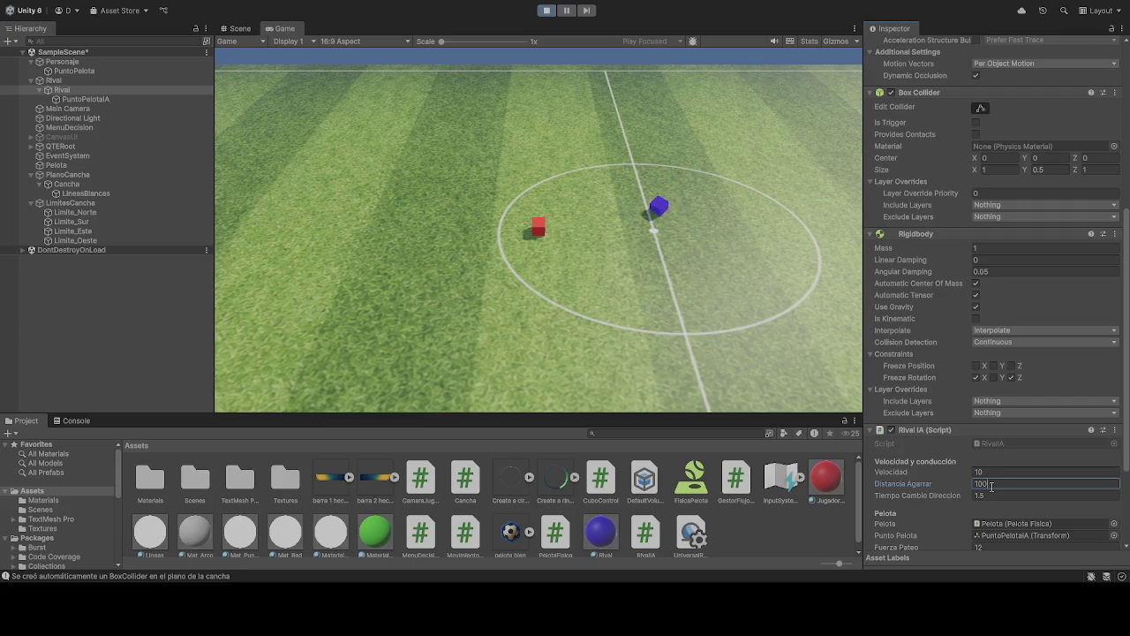
double_click(991, 485)
type("0")
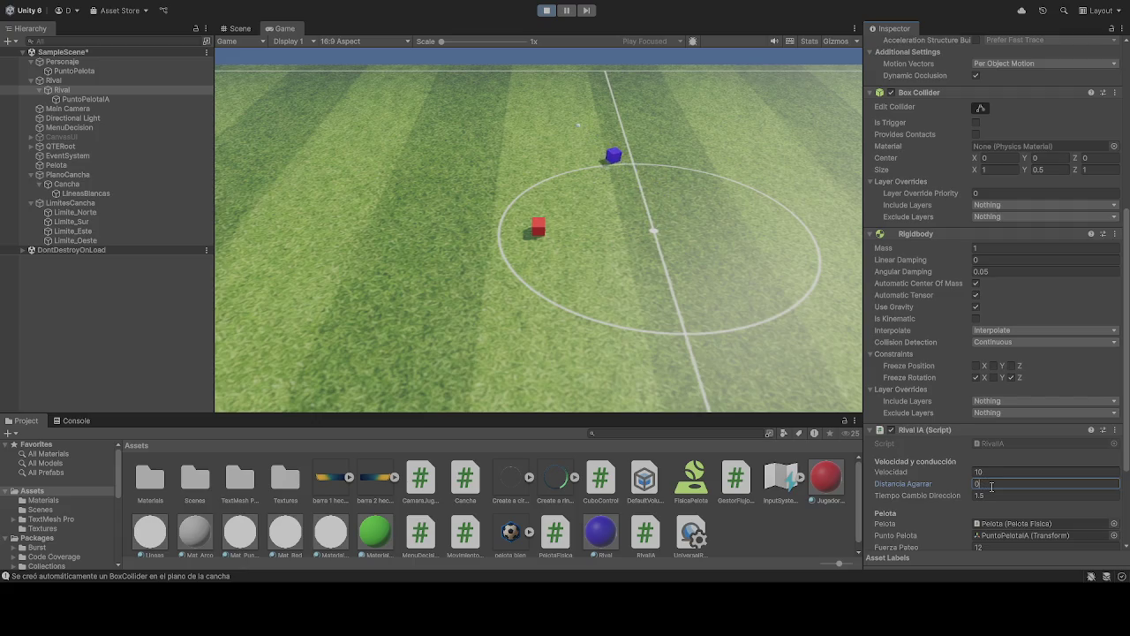
key("BackSpace")
type("10")
Step: Try 1200, settle on a Distancia Agarrar of 1.5, and stop the game
key("BackSpace")
key("BackSpace")
type("10")
key("BackSpace")
type("200")
key("BackSpace")
key("BackSpace")
key("BackSpace")
type(".5")
key("Return")
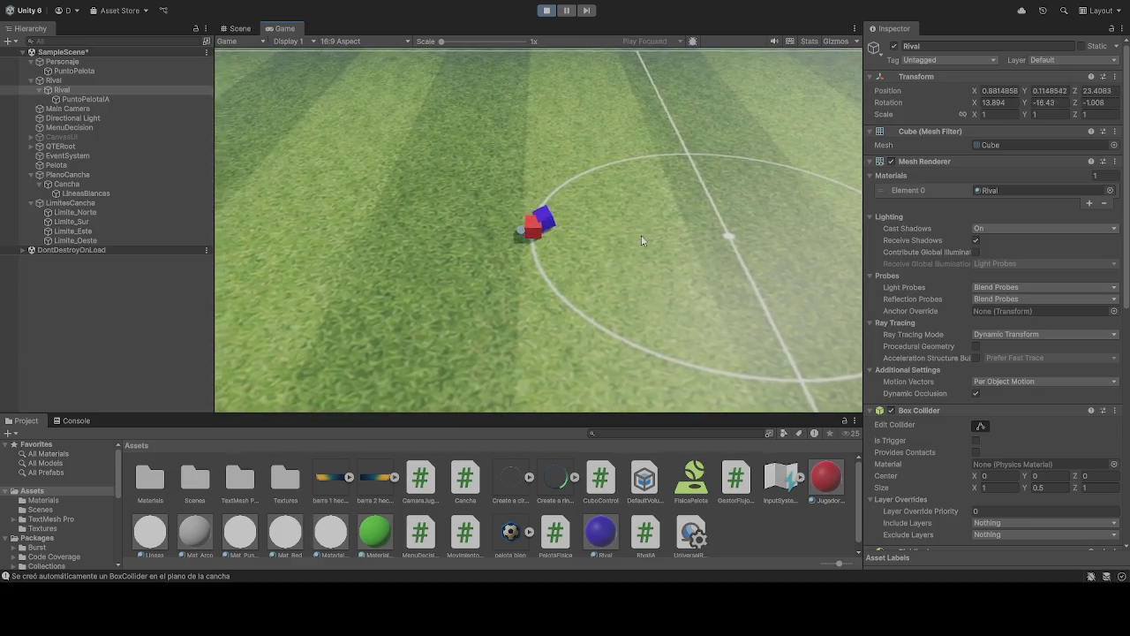
key("ctrl+p")
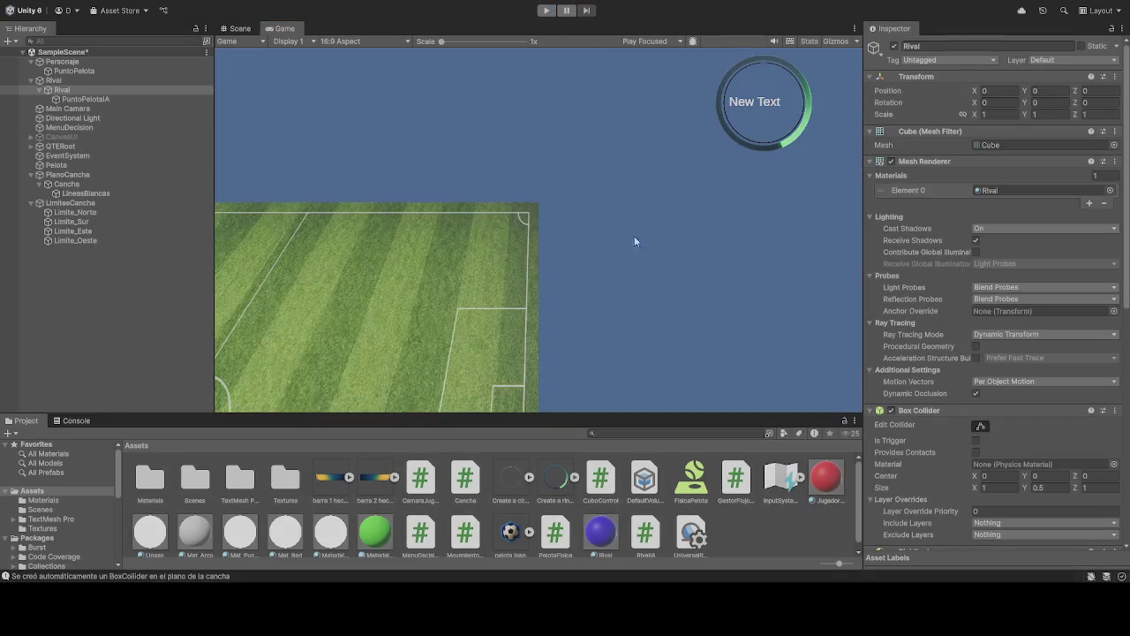
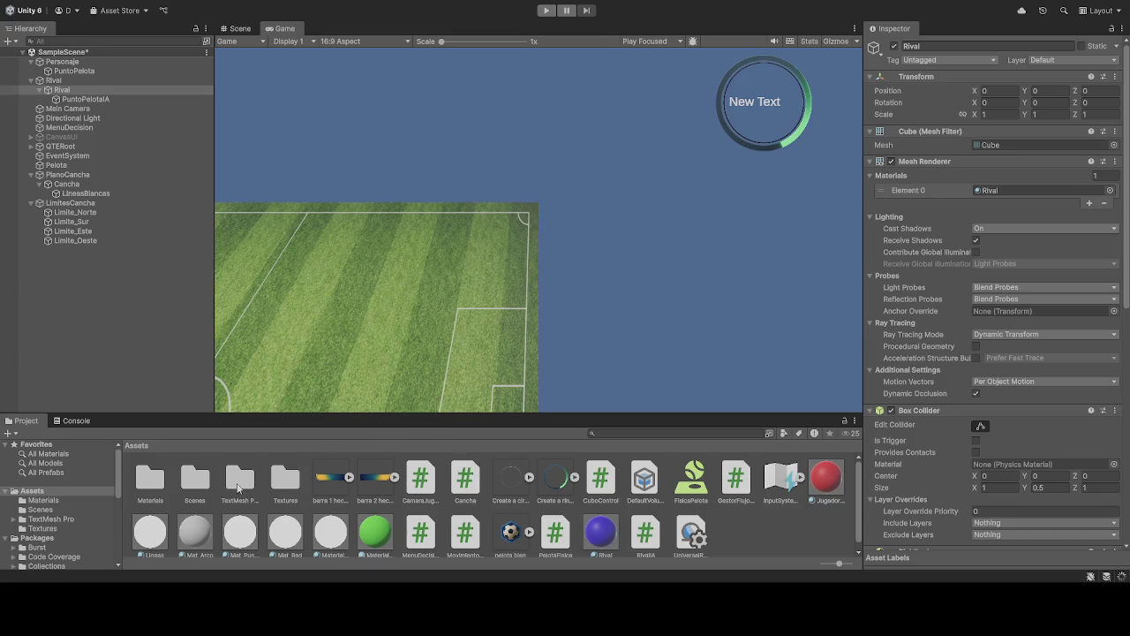
Step: Peek into the TextMesh Pro folder, then run the scene and drive the red cube right
left_click(238, 488)
double_click(238, 487)
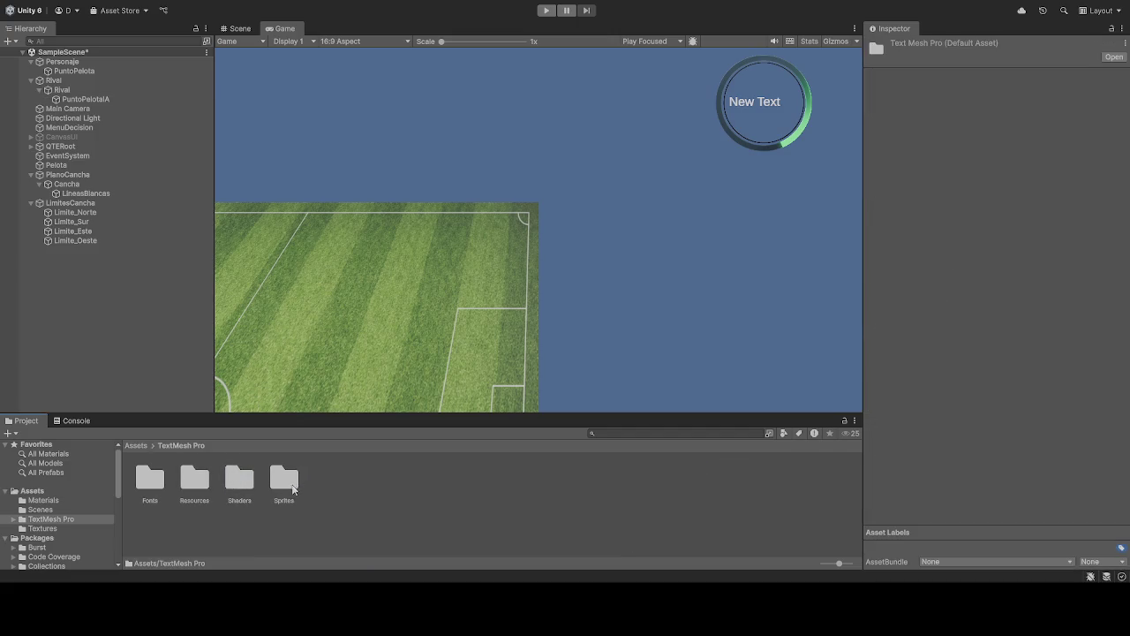
left_click(137, 445)
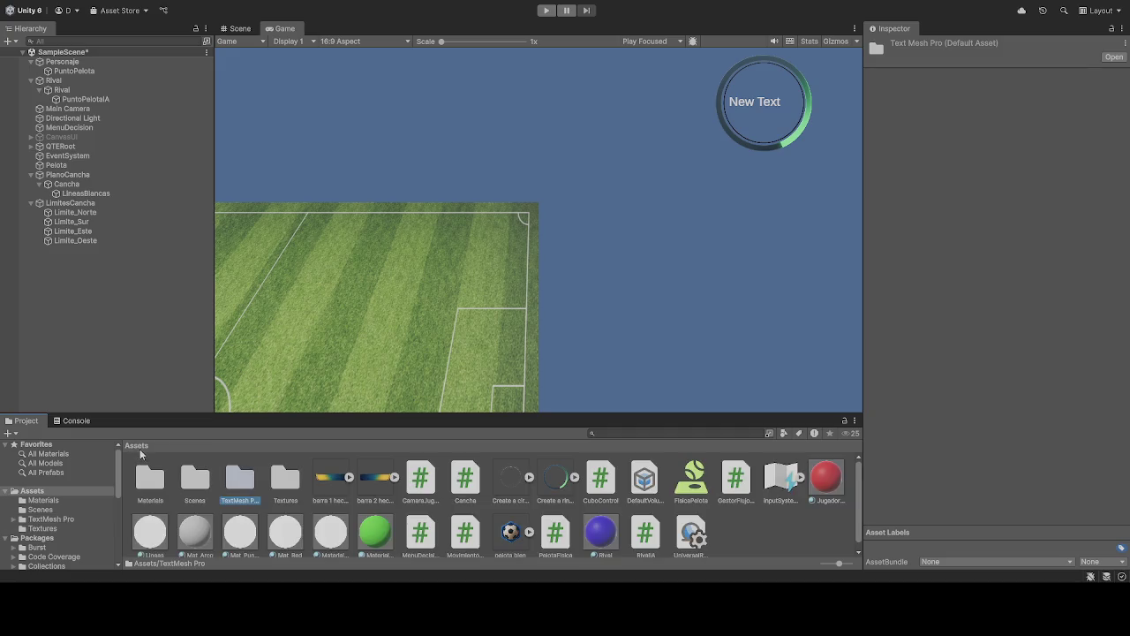
left_click(546, 10)
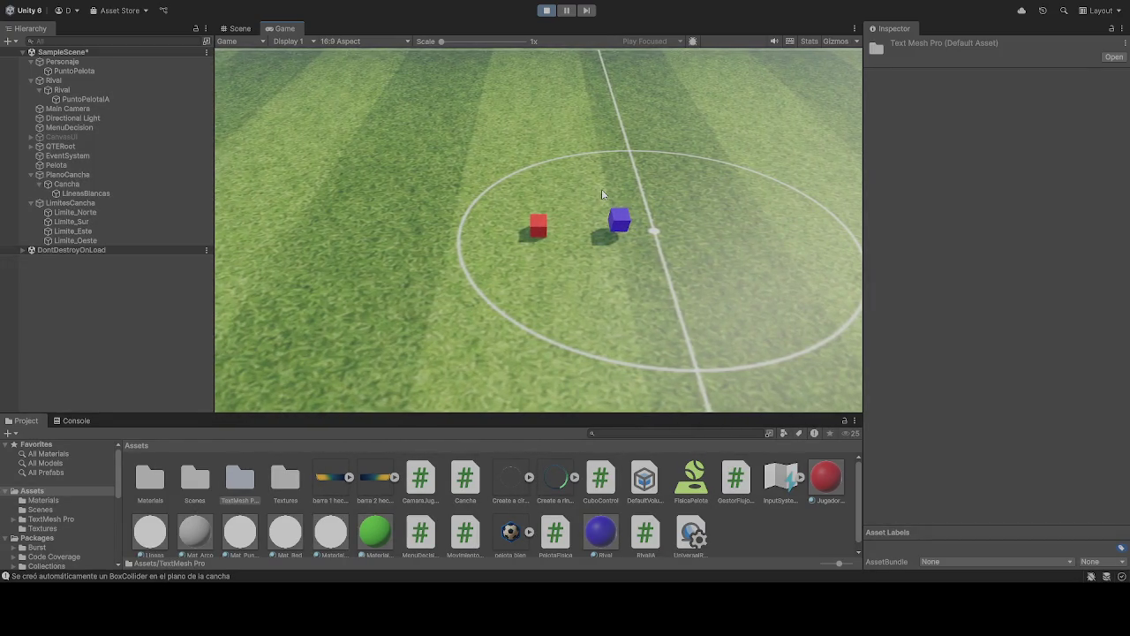
key("d")
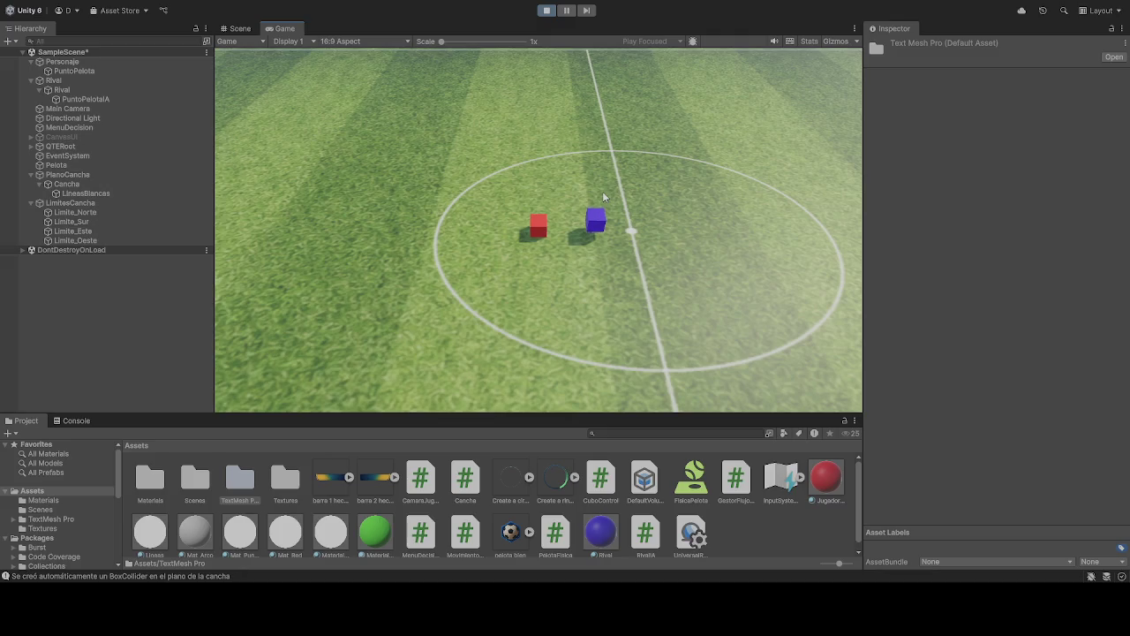
Step: Assign Rival's PuntoPelotaIA child to the Rival IA 'Punto Pelota IA' field, then test-run the match
left_click(547, 11)
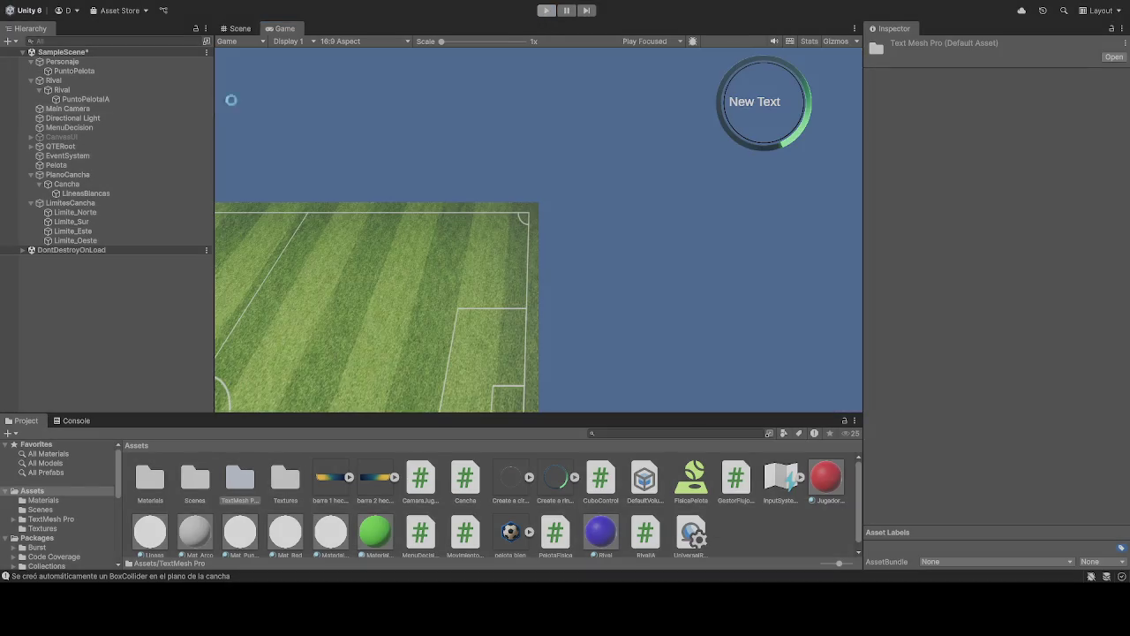
left_click(65, 92)
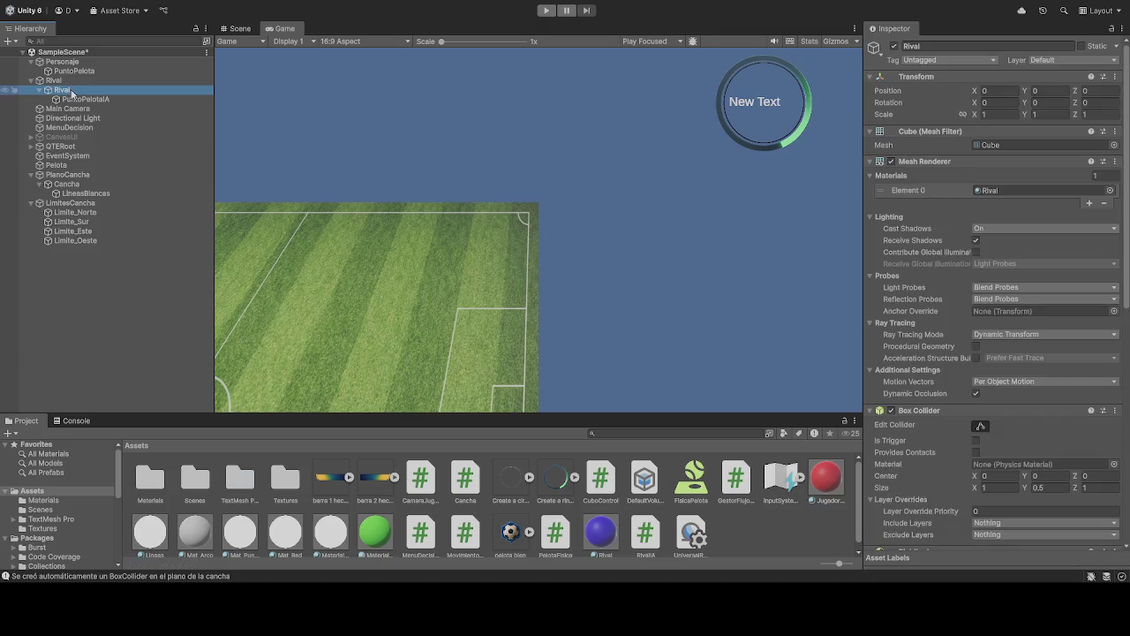
scroll(928, 267, "down", 10)
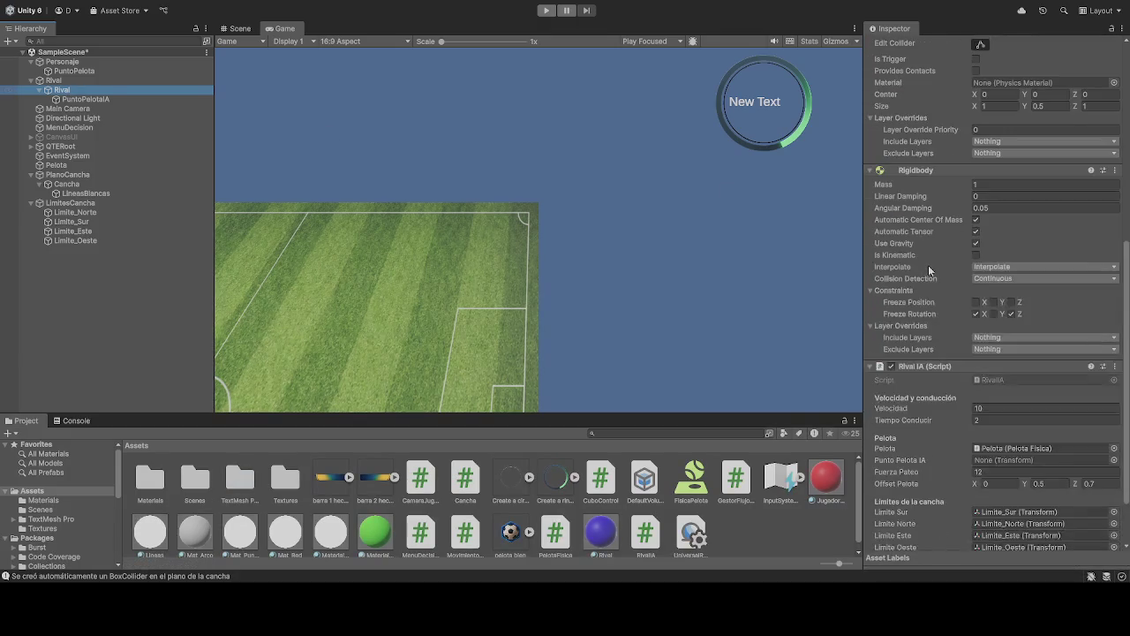
left_click(88, 101)
mouse_move(88, 101)
left_mouse_down()
mouse_move(1042, 441)
mouse_move(989, 389)
left_mouse_up()
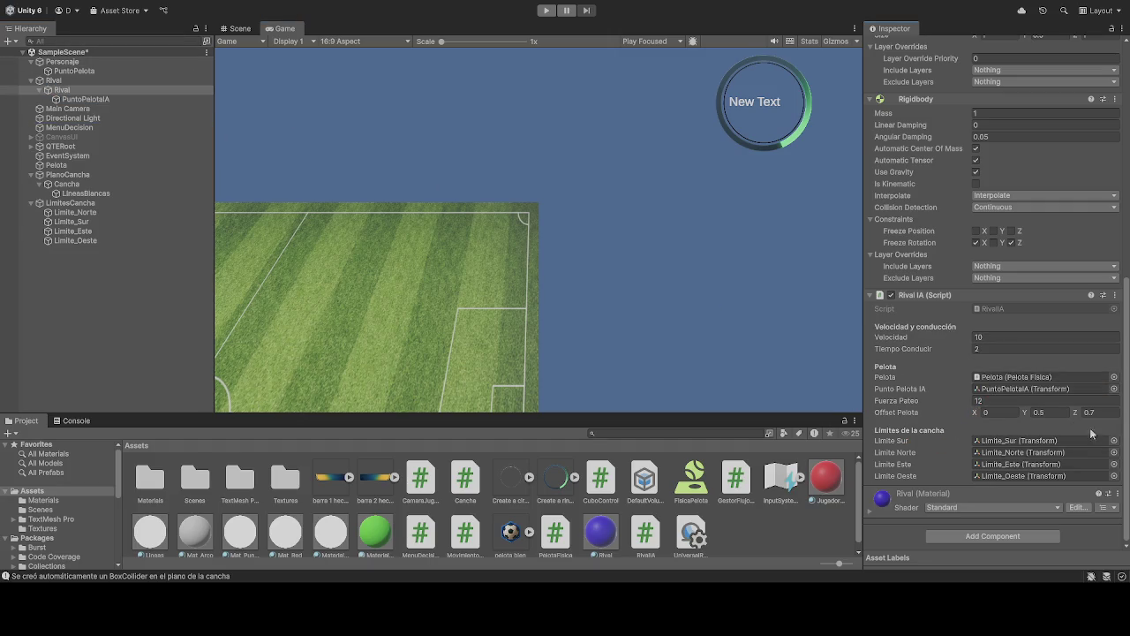
left_click(546, 10)
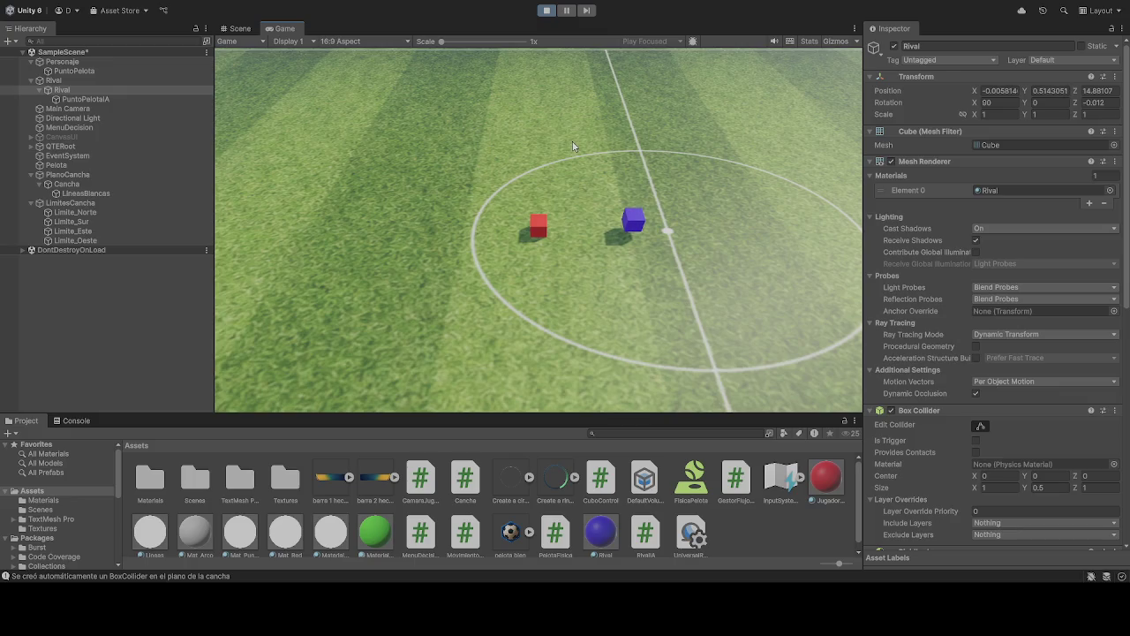
left_click(545, 10)
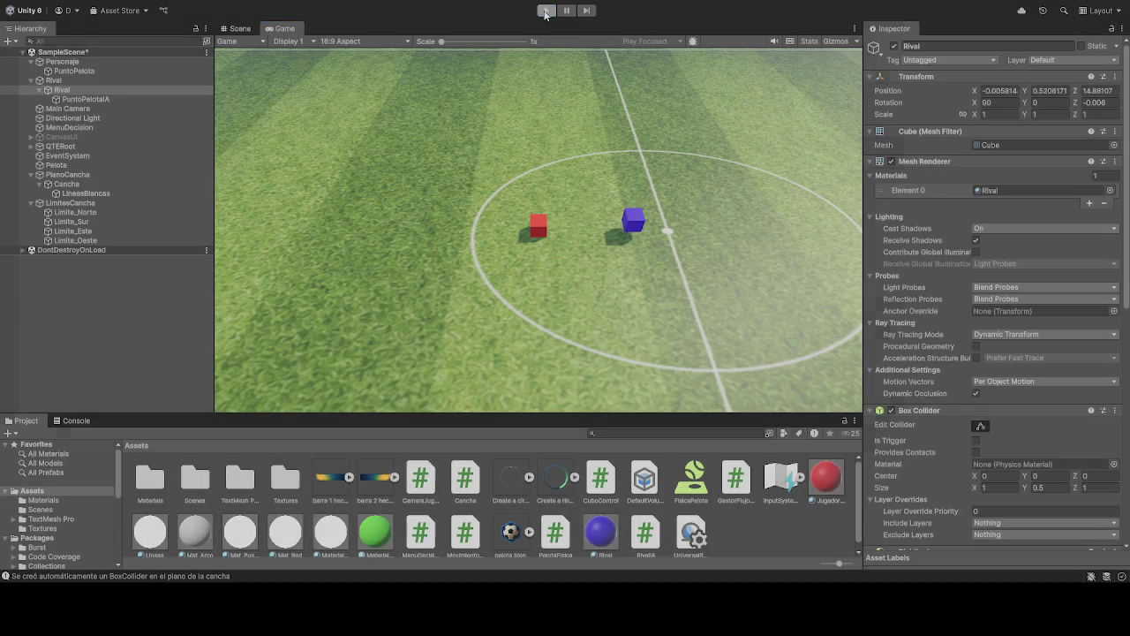